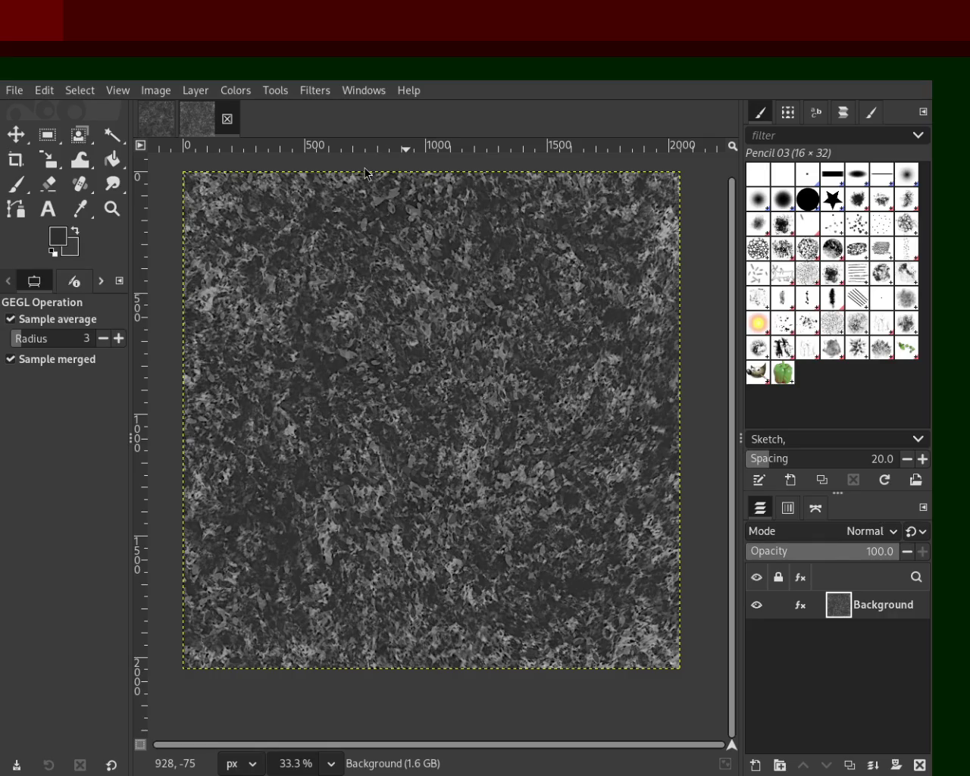
# Toggle the Background layer's Sharpen effect off and on to compare the texture.
pyautogui.click(802, 605)
pyautogui.click(717, 570)
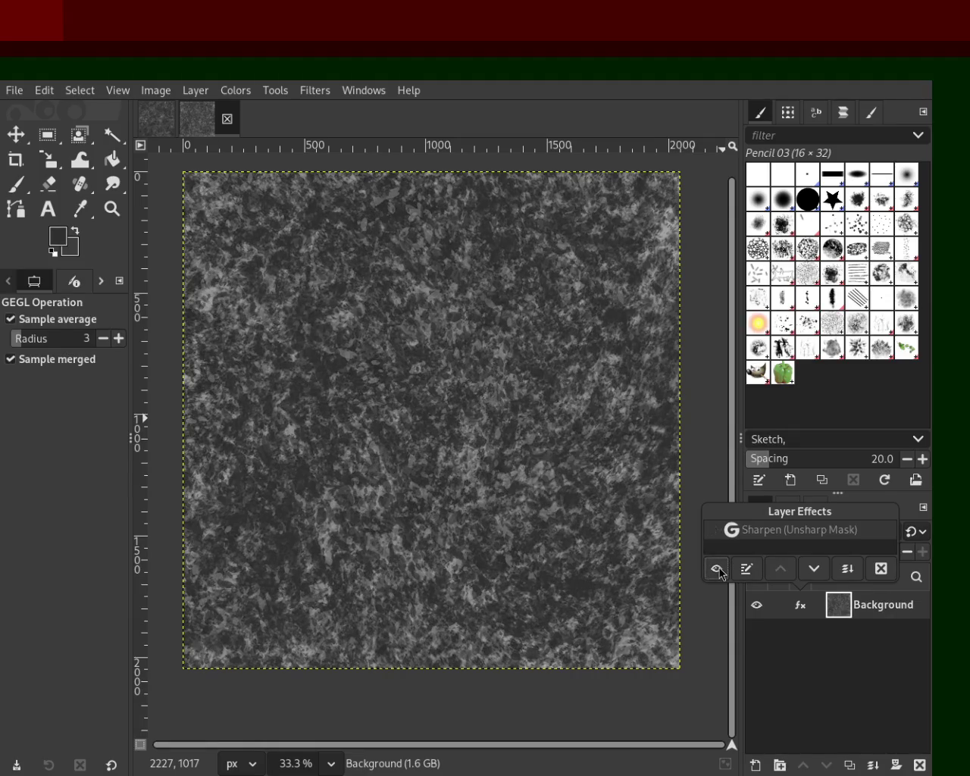
pyautogui.click(717, 570)
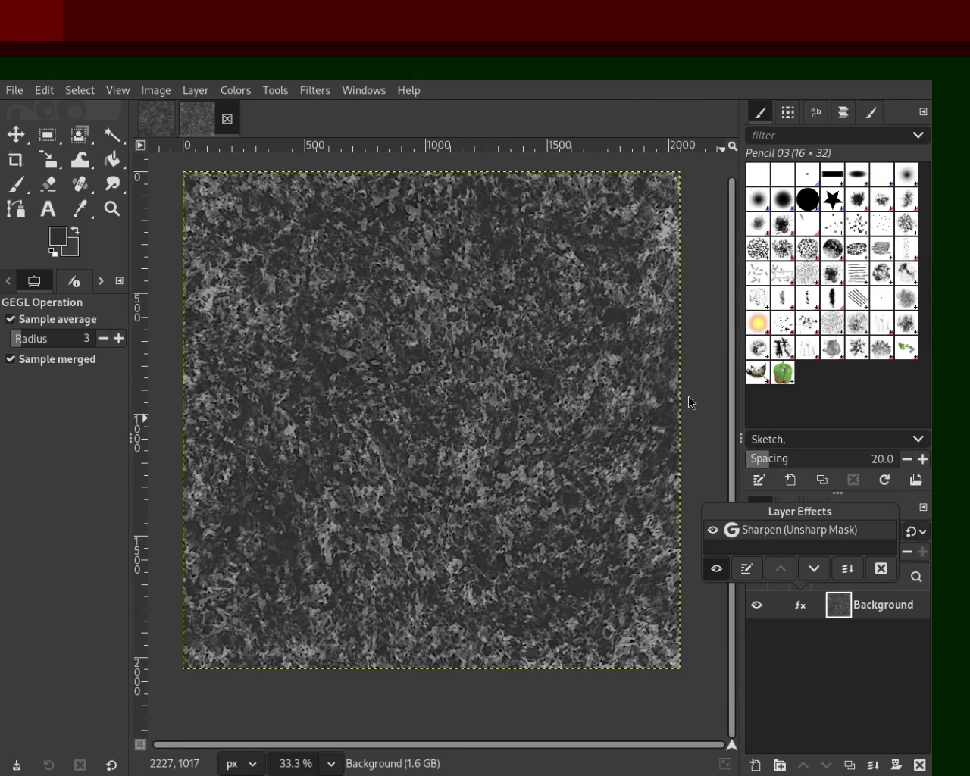
pyautogui.click(716, 569)
pyautogui.click(717, 570)
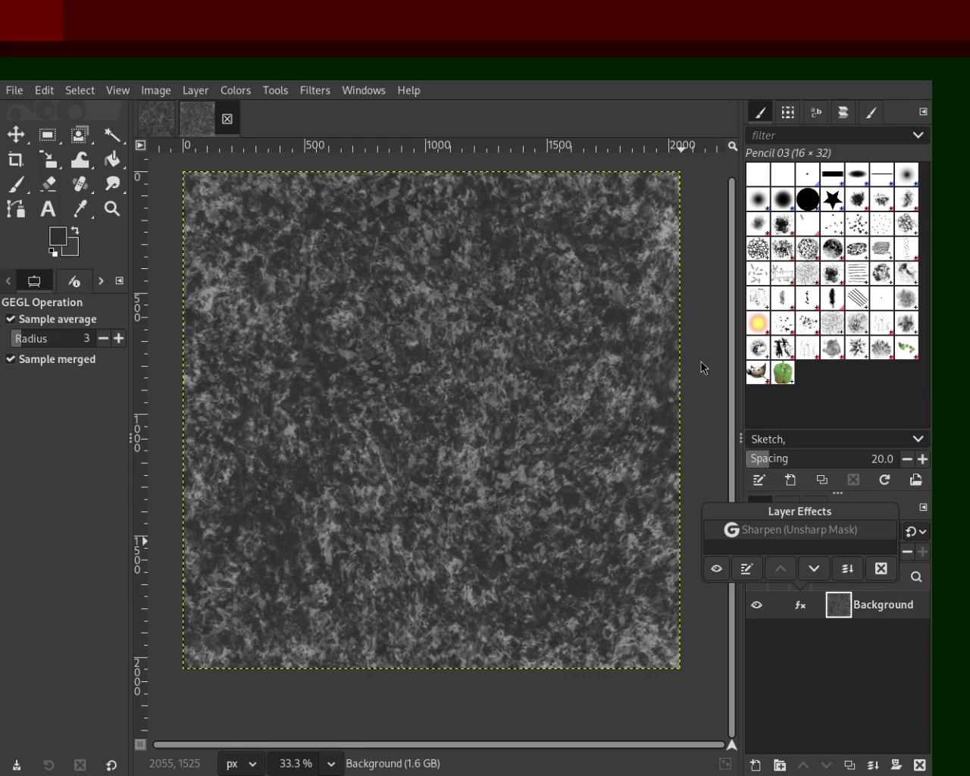
pyautogui.click(720, 573)
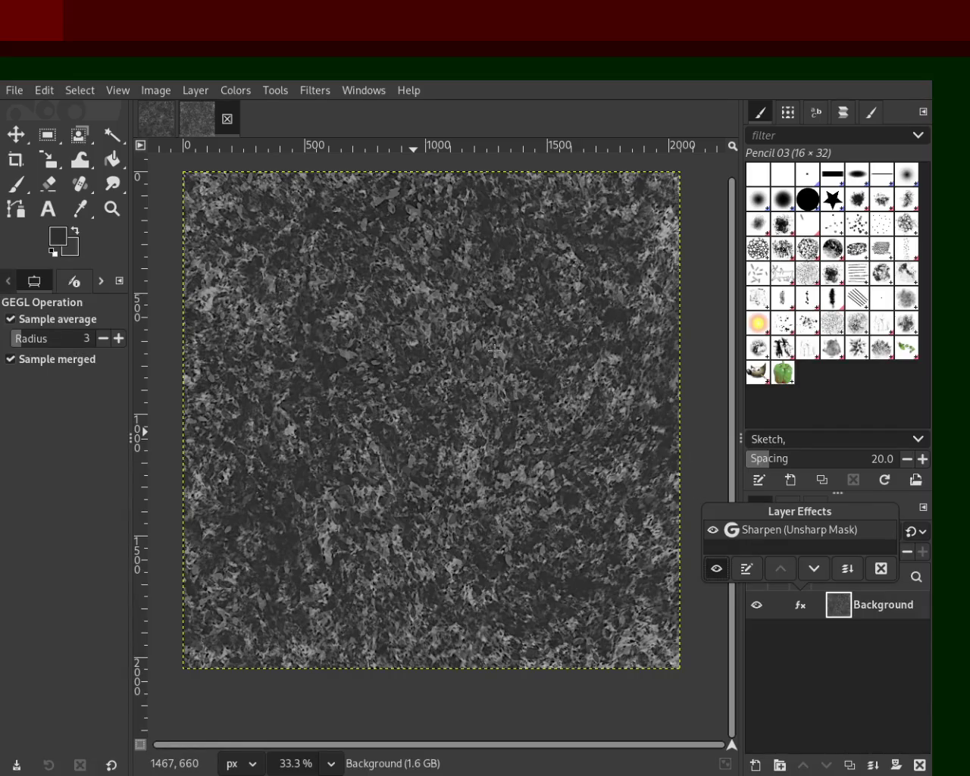
pyautogui.click(111, 219)
# Zoom the view in and out to inspect the texture at 100%.
pyautogui.click(112, 210)
pyautogui.scroll(-1, 481, 371)
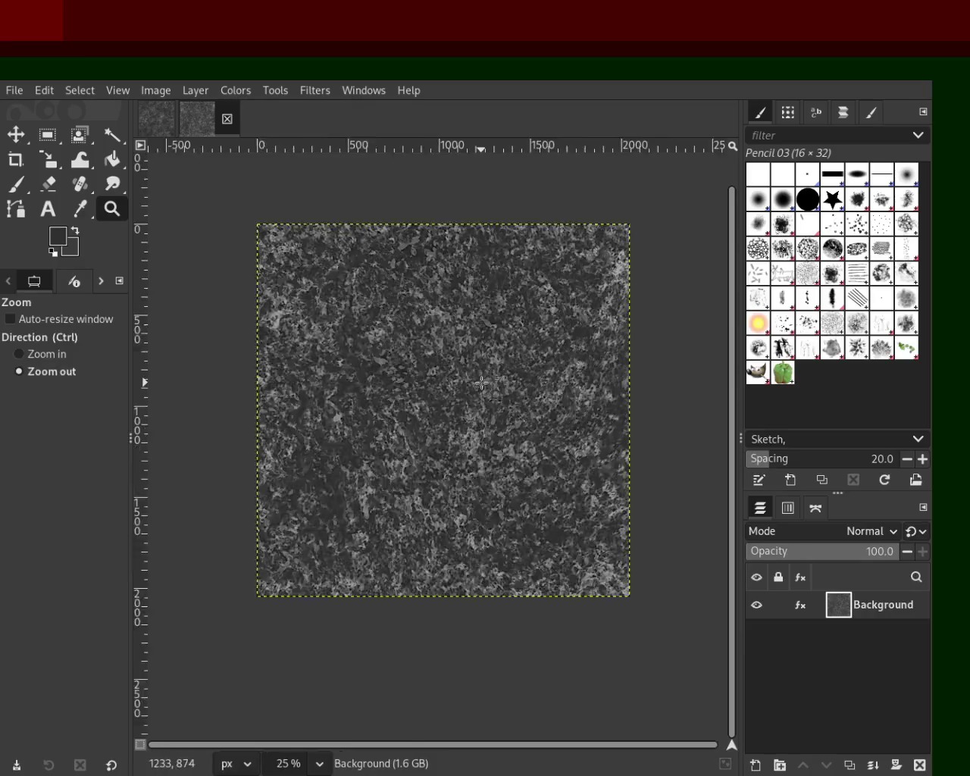
pyautogui.scroll(-3, 481, 372)
pyautogui.scroll(1, 481, 376)
pyautogui.scroll(4, 482, 383)
pyautogui.scroll(2, 481, 383)
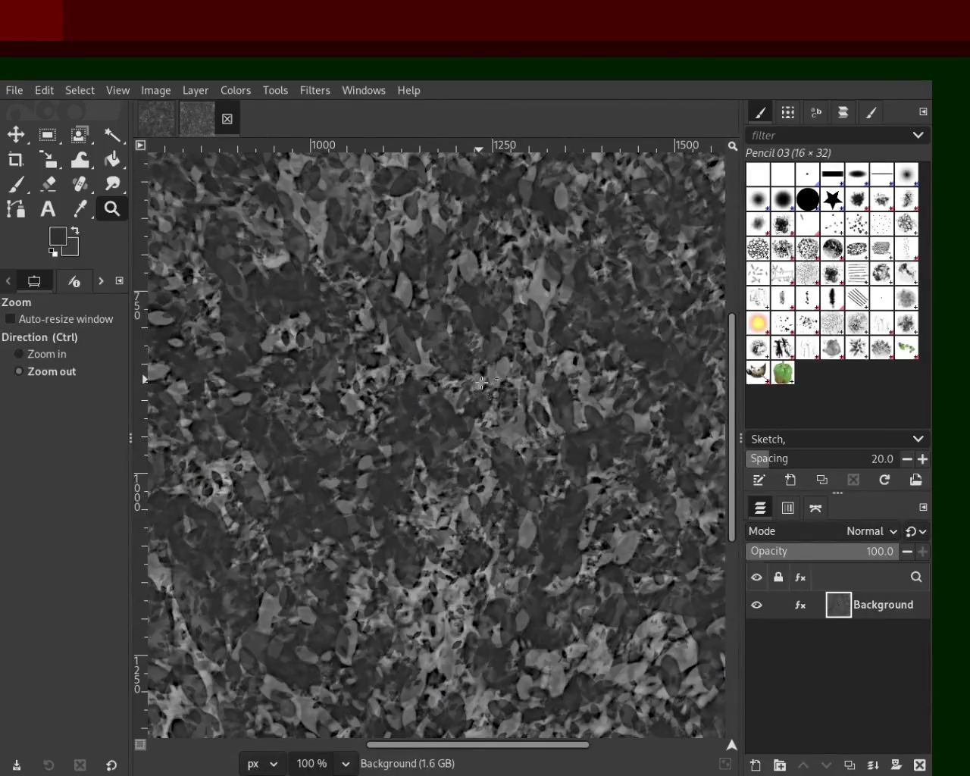
# Hide and show the Background layer, then toggle the Sharpen effect again to compare.
pyautogui.click(756, 604)
pyautogui.click(756, 605)
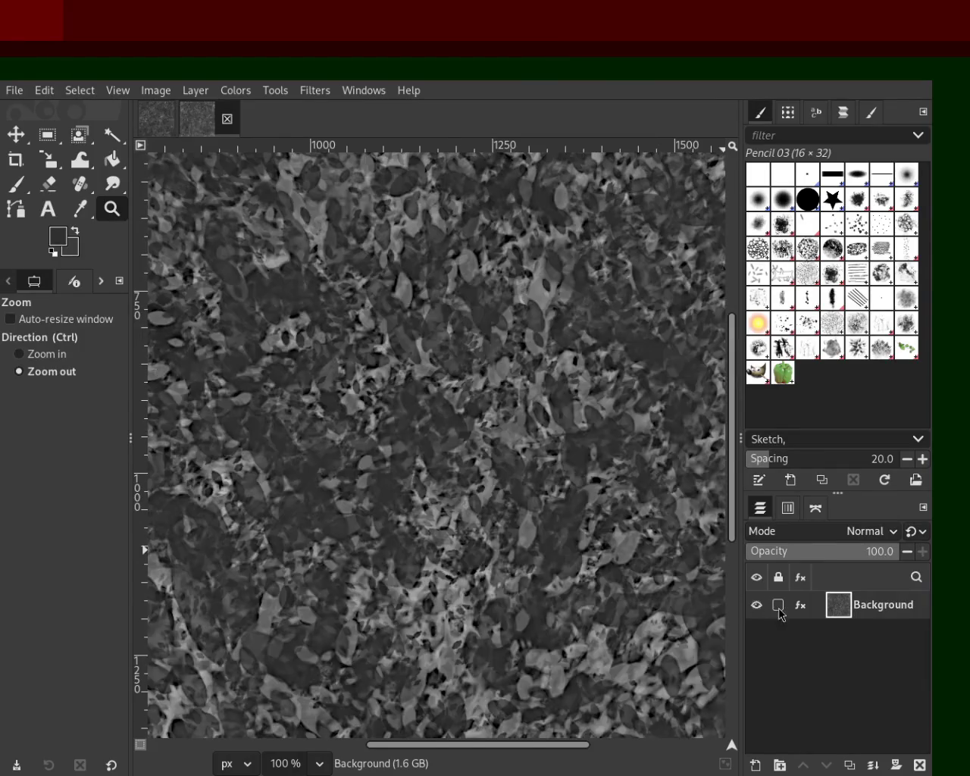
pyautogui.click(801, 605)
pyautogui.click(717, 569)
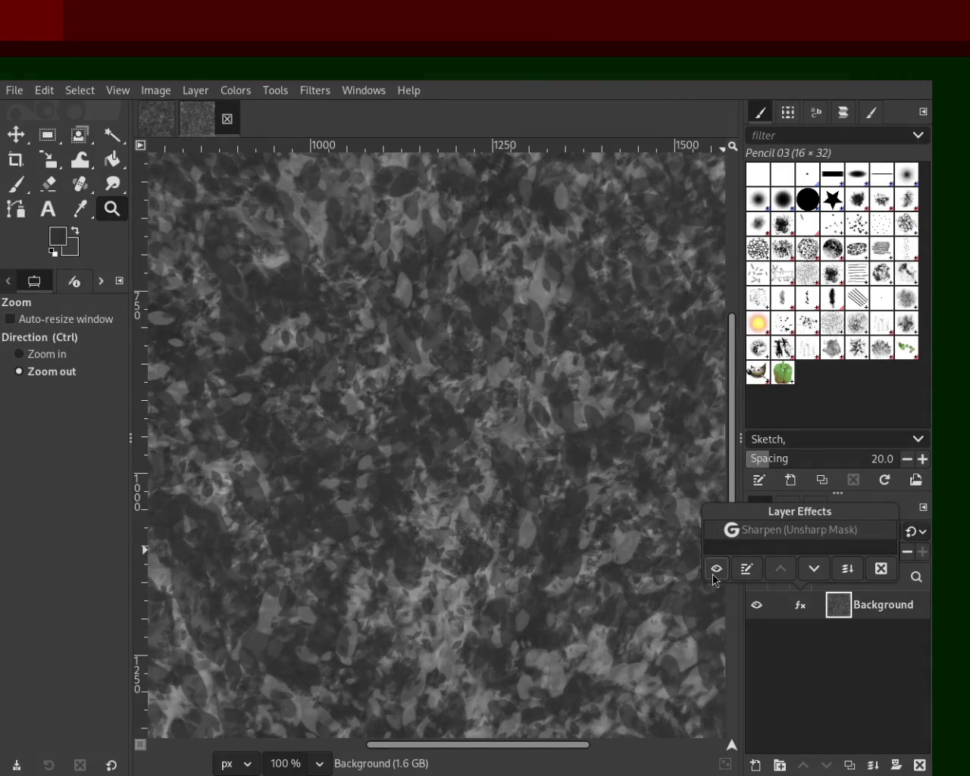
pyautogui.click(713, 575)
pyautogui.click(713, 575)
pyautogui.click(713, 575)
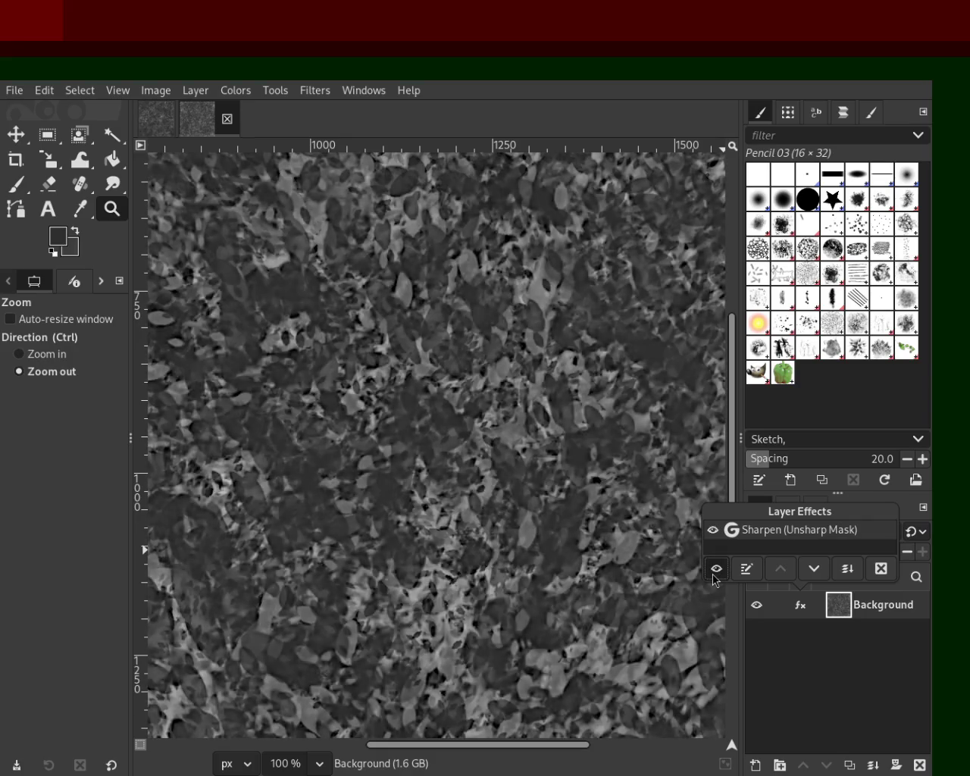
pyautogui.click(881, 576)
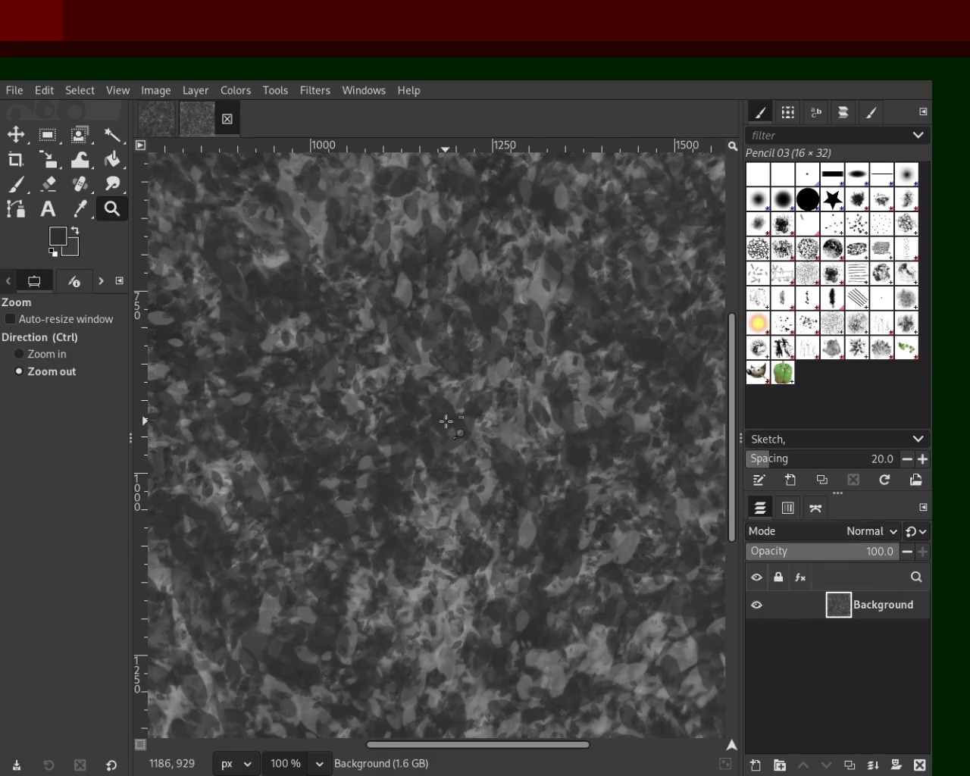
pyautogui.keyDown('ctrl'); pyautogui.click(446, 420); pyautogui.keyUp('ctrl')
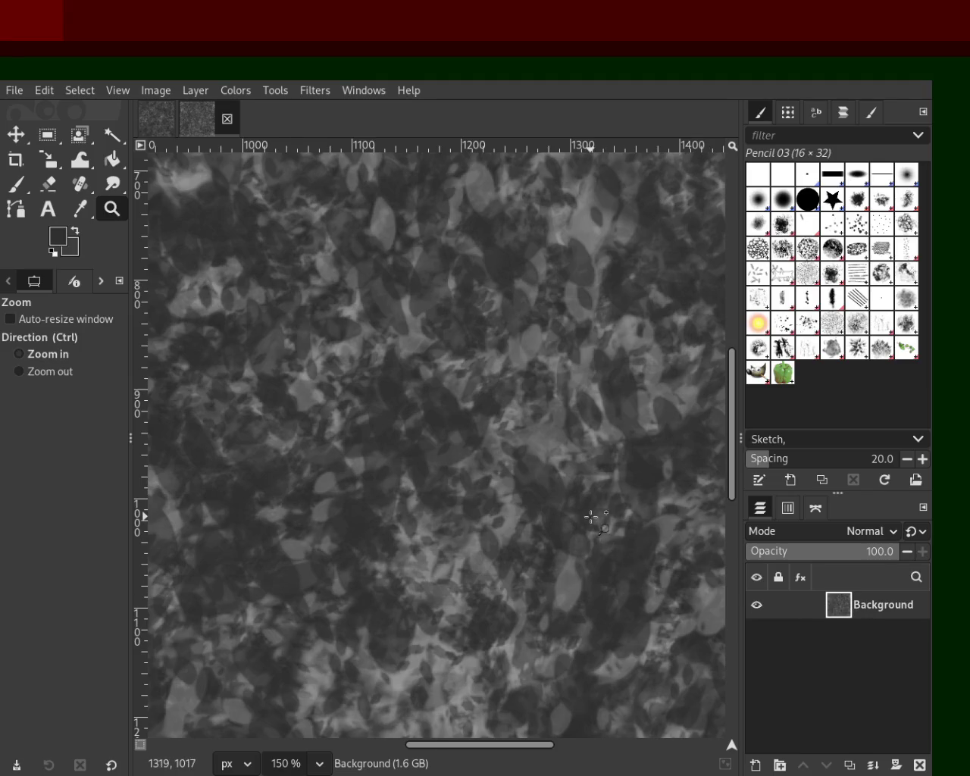
pyautogui.keyDown('ctrl'); pyautogui.scroll(-4, 589, 515); pyautogui.keyUp('ctrl')
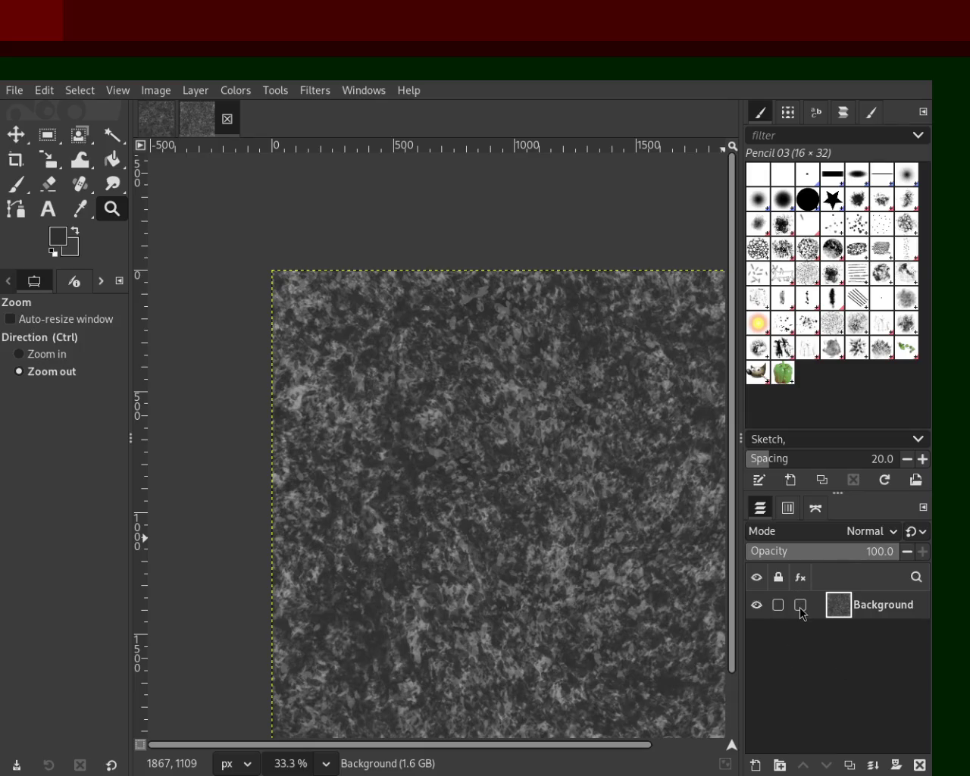
pyautogui.keyDown('ctrl'); pyautogui.scroll(2, 442, 509); pyautogui.keyUp('ctrl')
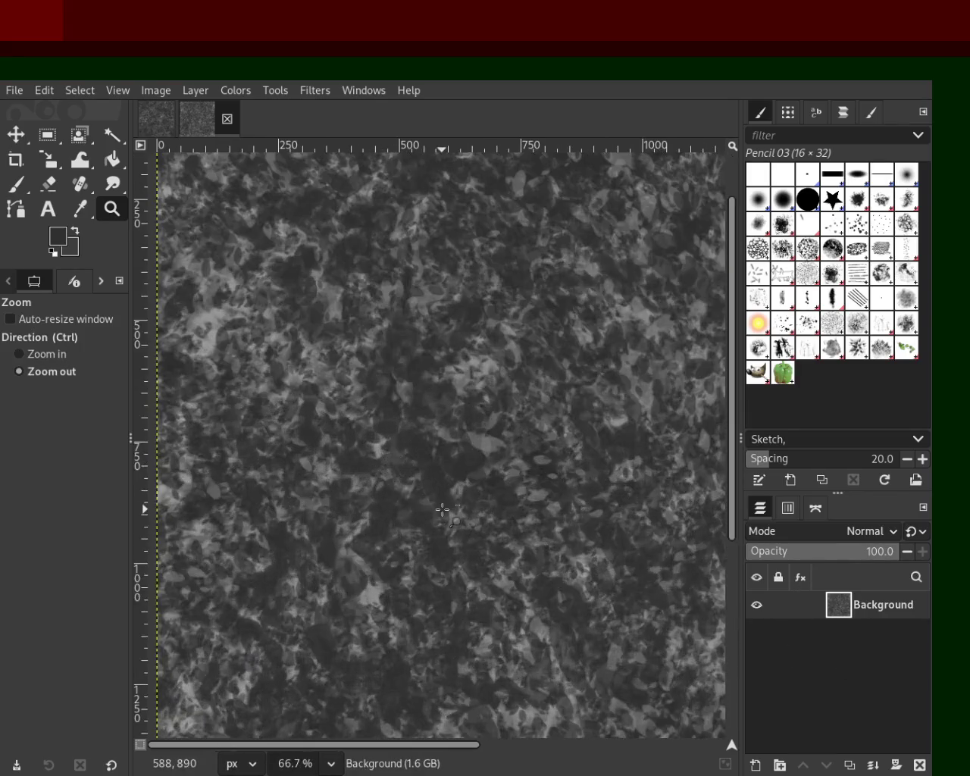
pyautogui.keyDown('ctrl'); pyautogui.scroll(-3, 442, 509); pyautogui.keyUp('ctrl')
pyautogui.keyDown('ctrl'); pyautogui.scroll(-1, 442, 510); pyautogui.keyUp('ctrl')
pyautogui.keyDown('ctrl'); pyautogui.scroll(3, 372, 451); pyautogui.keyUp('ctrl')
pyautogui.keyDown('ctrl'); pyautogui.scroll(-1, 372, 451); pyautogui.keyUp('ctrl')
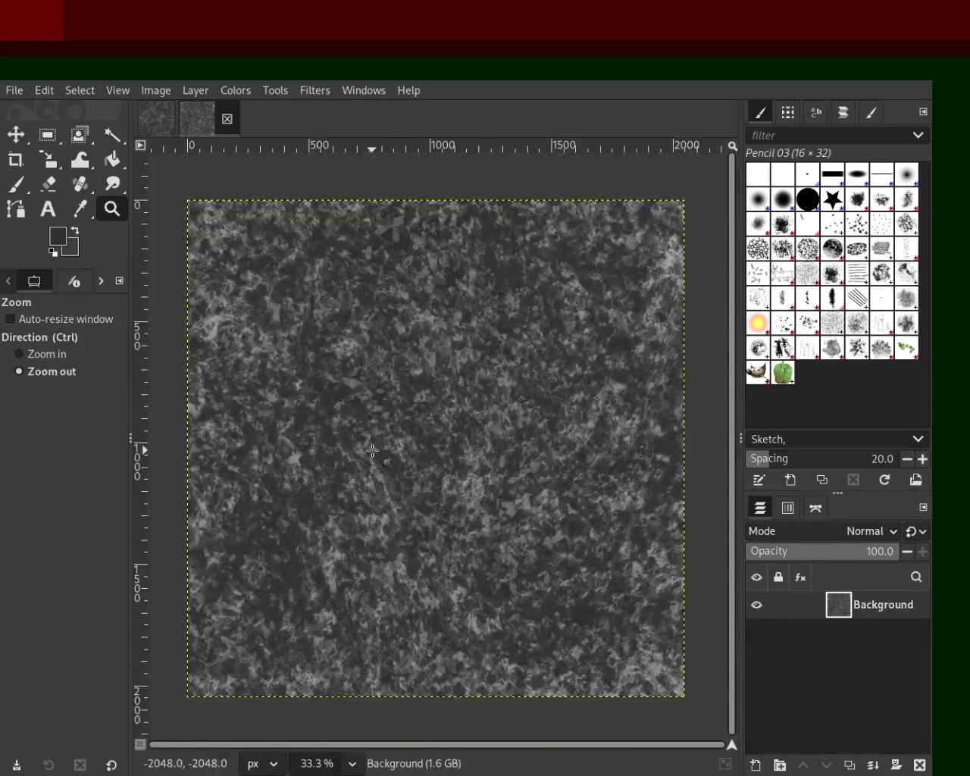
pyautogui.keyDown('ctrl'); pyautogui.scroll(-2, 372, 451); pyautogui.keyUp('ctrl')
pyautogui.keyDown('ctrl'); pyautogui.scroll(2, 372, 451); pyautogui.keyUp('ctrl')
pyautogui.keyDown('ctrl'); pyautogui.scroll(-1, 356, 338); pyautogui.keyUp('ctrl')
pyautogui.keyDown('ctrl'); pyautogui.scroll(1, 356, 337); pyautogui.keyUp('ctrl')
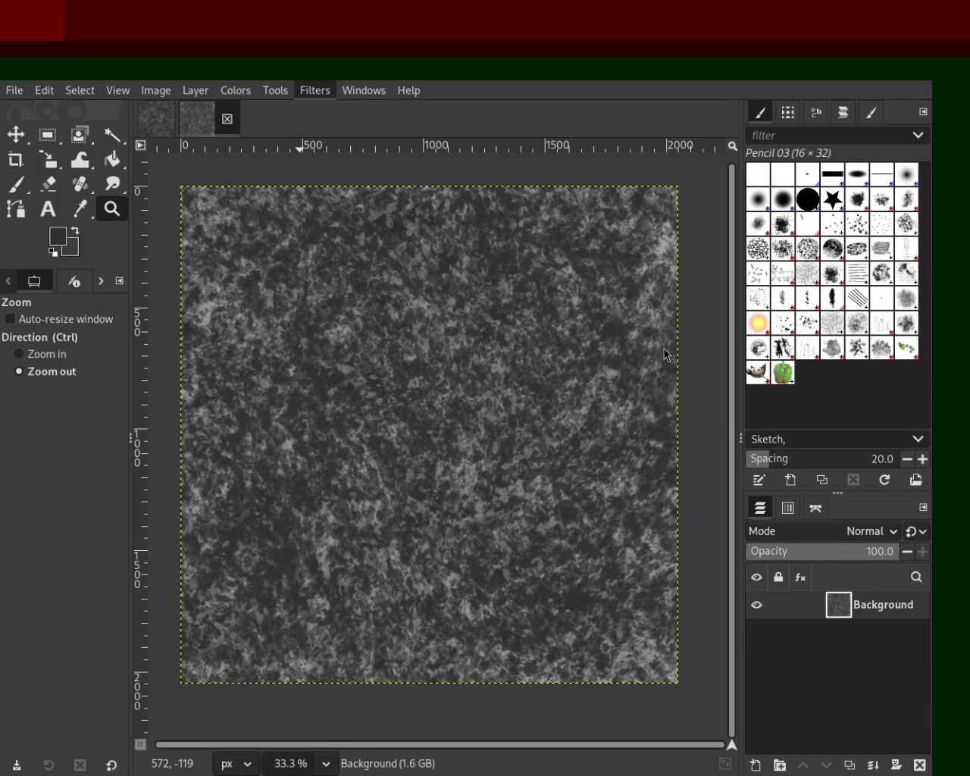
# Reapply Sharpen (Unsharp Mask) to the Background layer with Ctrl+F and zoom to inspect it.
pyautogui.hotkey('ctrl', 'f')
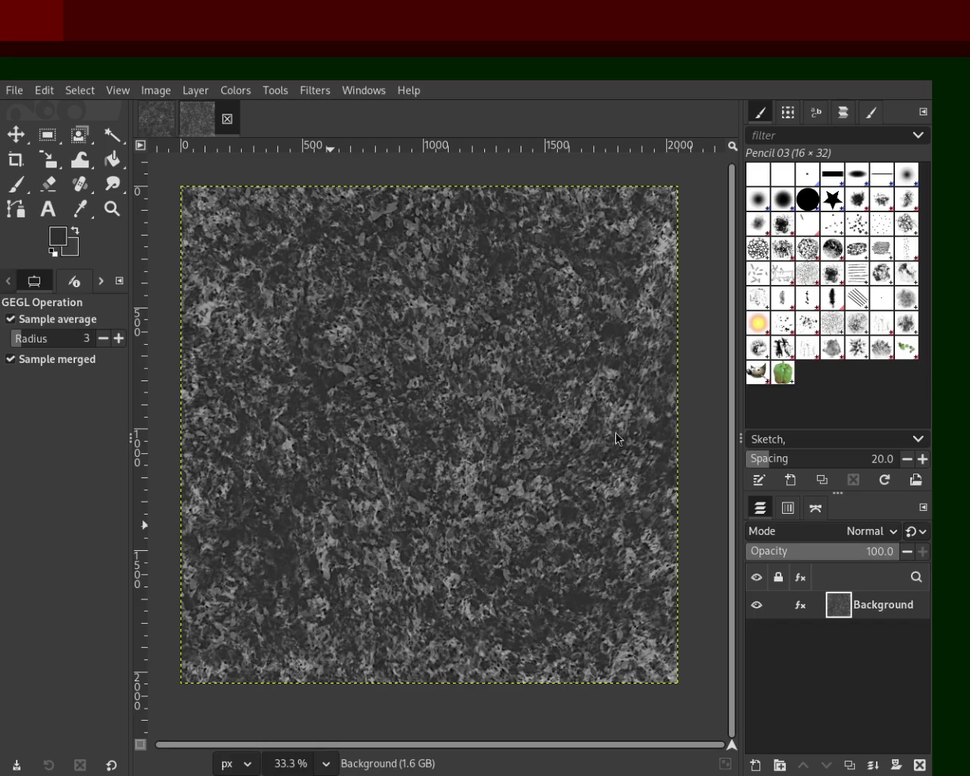
pyautogui.press('z')
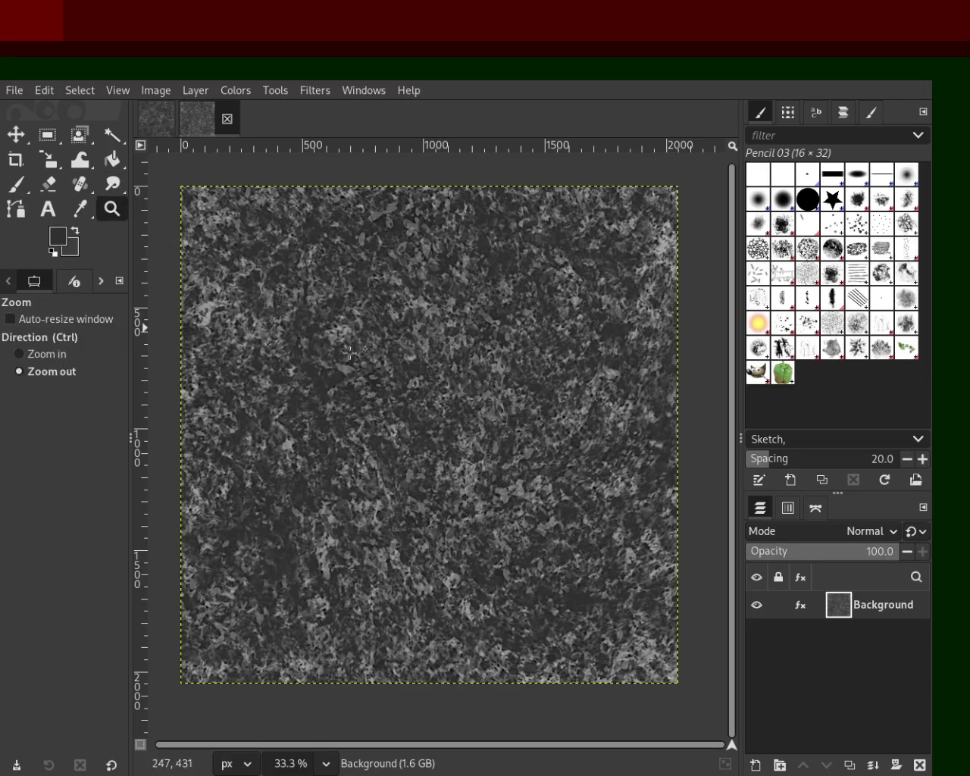
pyautogui.scroll(2, 350, 353)
pyautogui.scroll(-1, 409, 432)
pyautogui.scroll(-1, 465, 513)
# Save the texture as 8.xcf in Documents and zoom to check the whole tile.
pyautogui.hotkey('ctrl', 's')
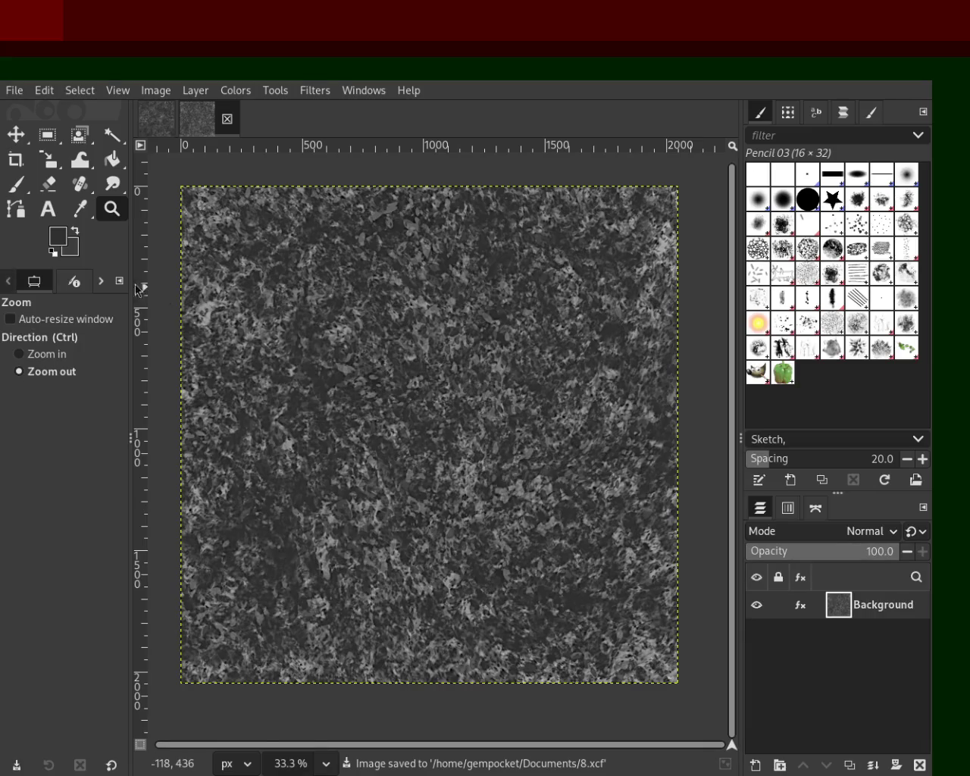
pyautogui.keyDown('ctrl'); pyautogui.click(436, 388); pyautogui.keyUp('ctrl')
pyautogui.keyDown('ctrl'); pyautogui.click(435, 388); pyautogui.keyUp('ctrl')
pyautogui.click(443, 388)
pyautogui.click(444, 388)
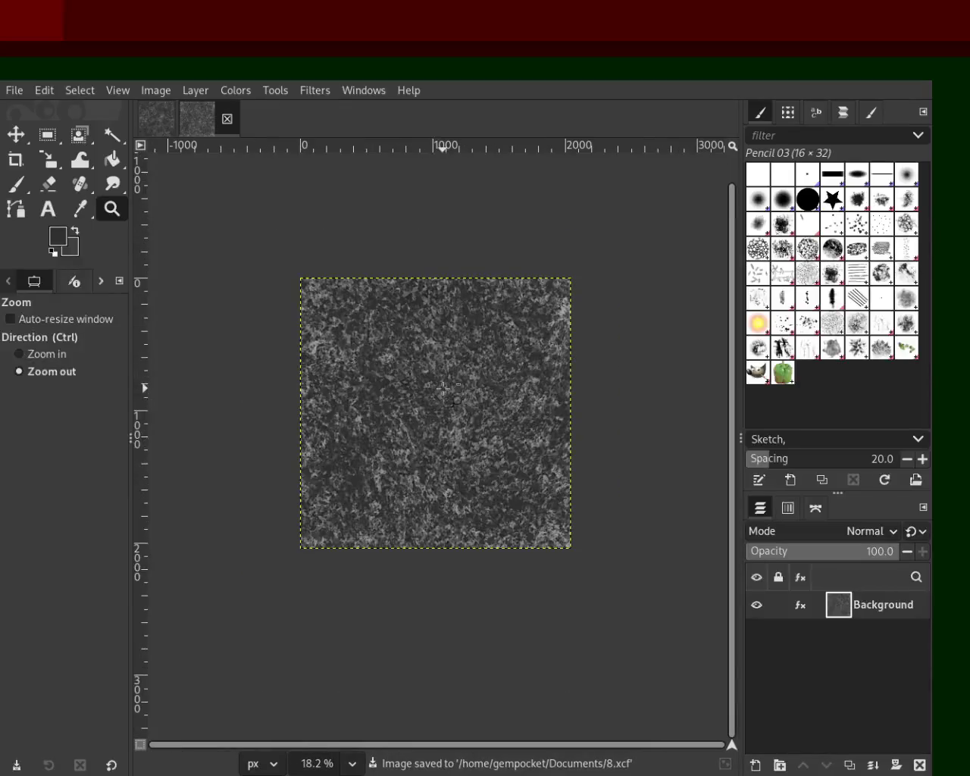
pyautogui.keyDown('ctrl'); pyautogui.click(441, 383); pyautogui.keyUp('ctrl')
pyautogui.keyDown('ctrl'); pyautogui.click(441, 381); pyautogui.keyUp('ctrl')
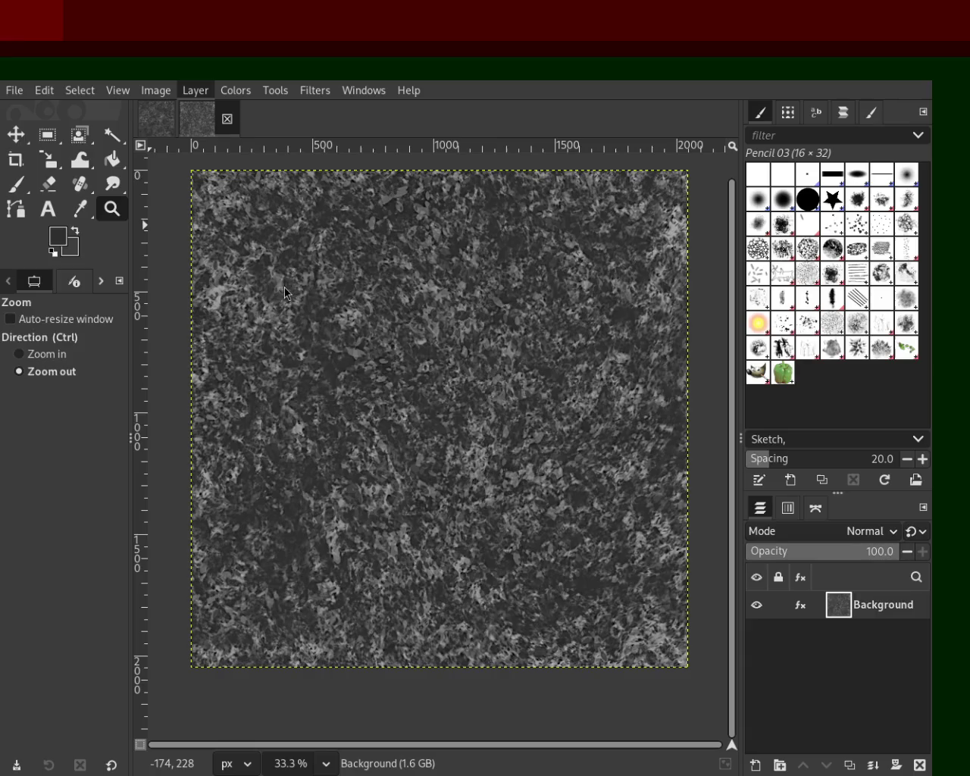
# Offset the texture by half and set the Paintbrush to the 2. Star brush, aspect 0, size 98.
pyautogui.hotkey('ctrl', 'shift', 'o')
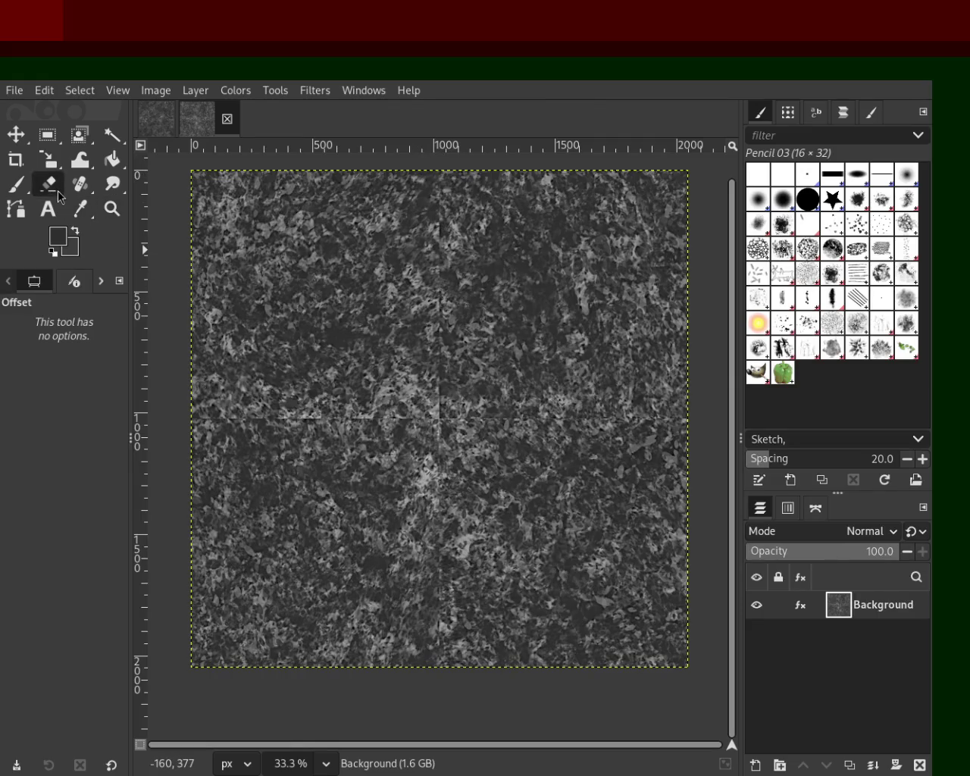
pyautogui.click(78, 186)
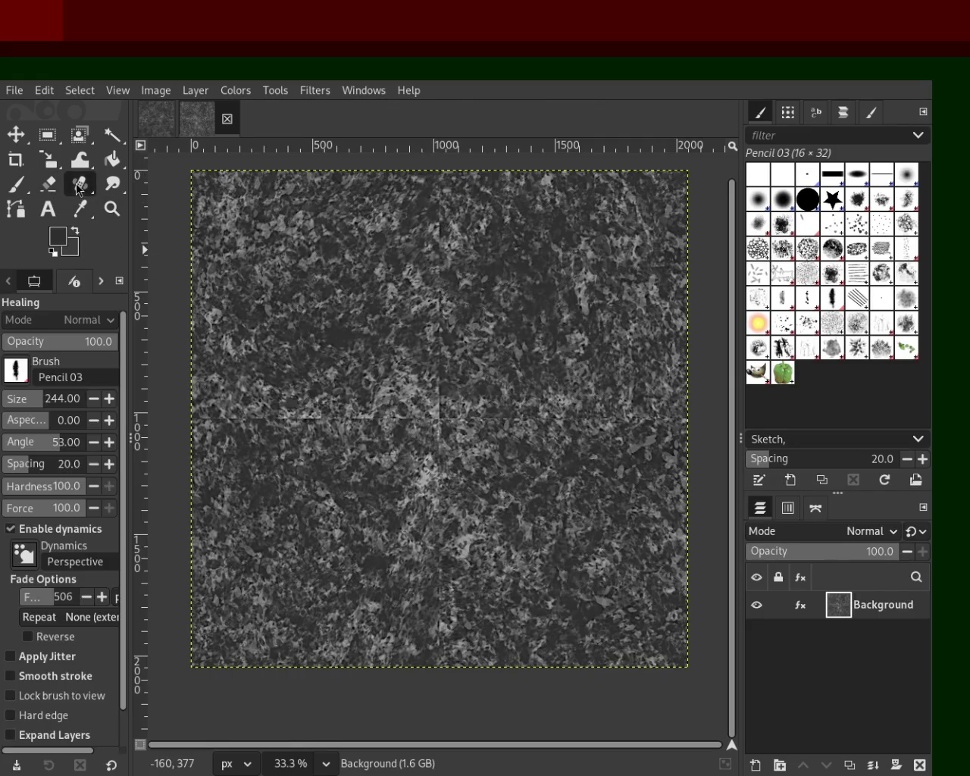
pyautogui.click(18, 188)
pyautogui.click(833, 198)
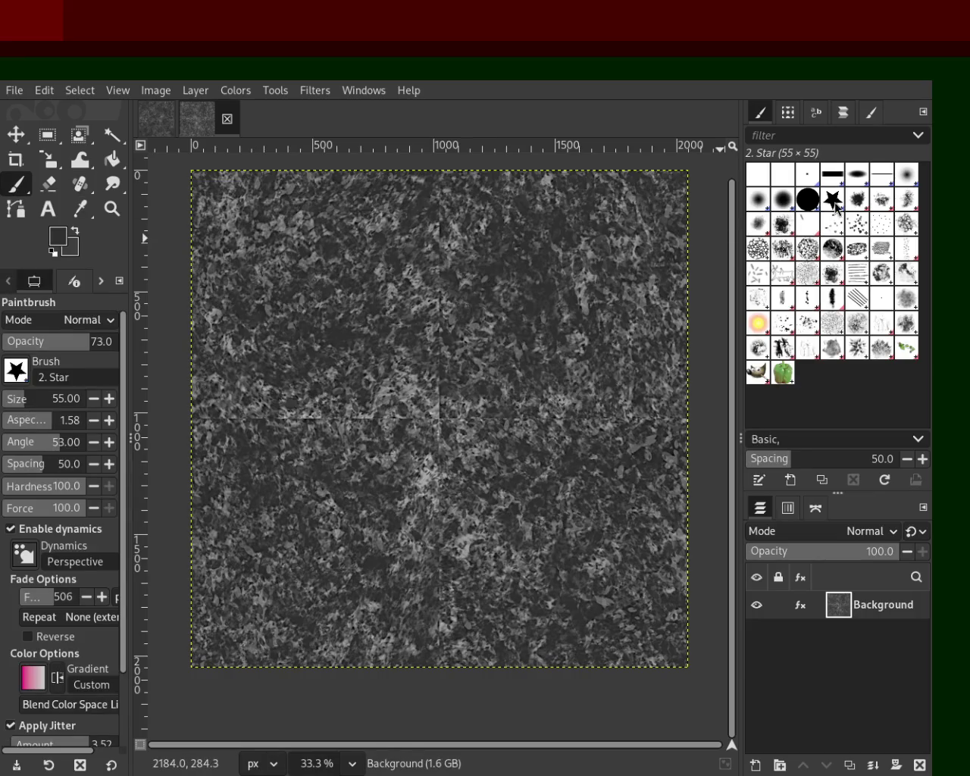
pyautogui.click(69, 420)
pyautogui.write('0')
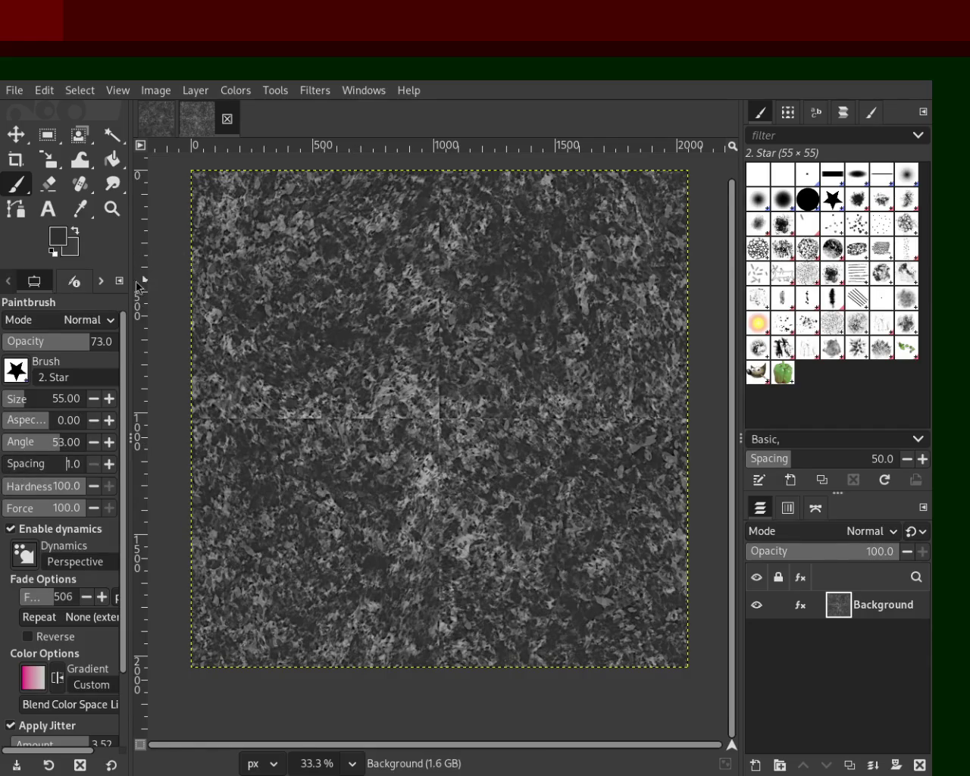
pyautogui.scroll(3, 25, 405)
# Turn off brush dynamics, raise opacity to 100, and test straight strokes down the vertical seam, undoing them.
pyautogui.click(46, 530)
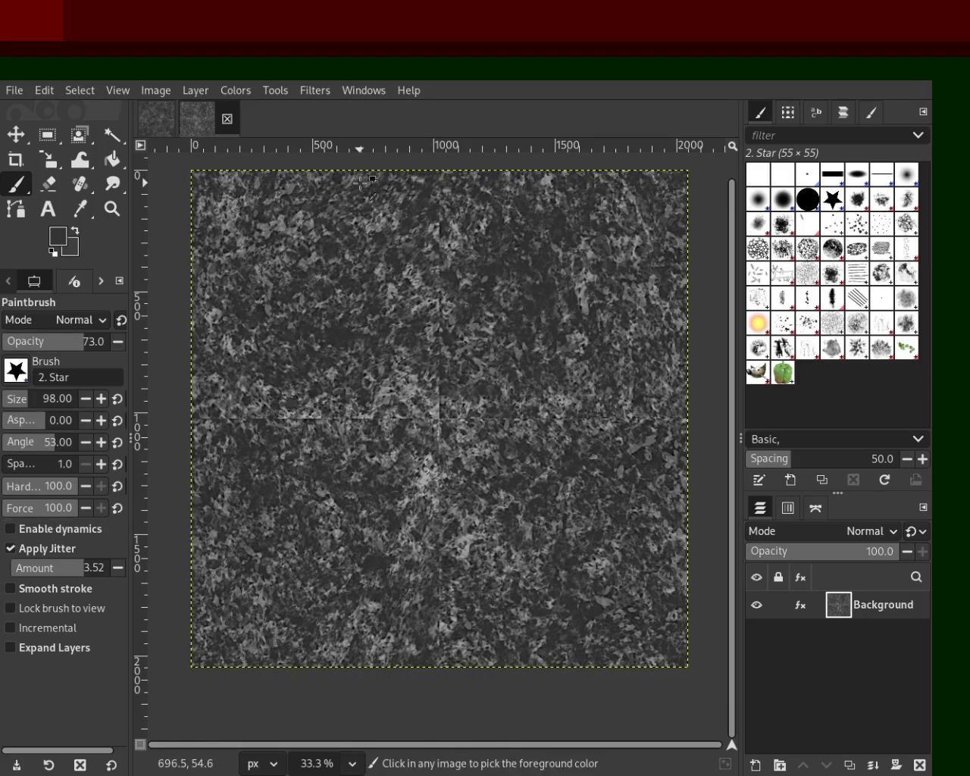
pyautogui.click(440, 179)
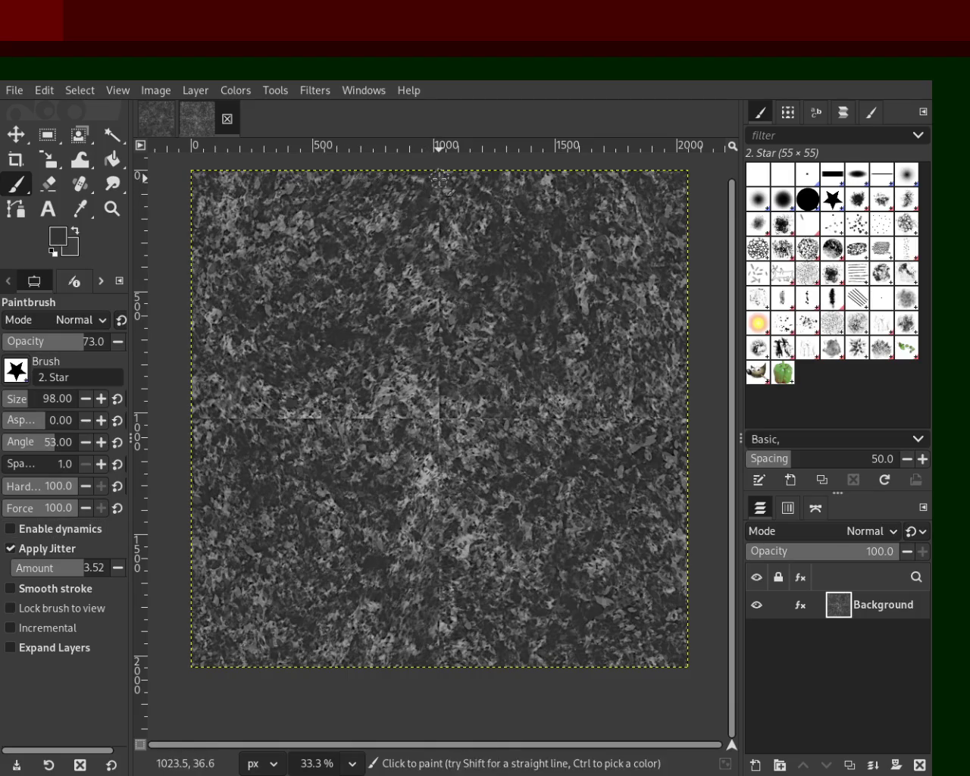
pyautogui.keyDown('shift'); pyautogui.click(440, 409); pyautogui.keyUp('shift')
pyautogui.hotkey('ctrl', 'z')
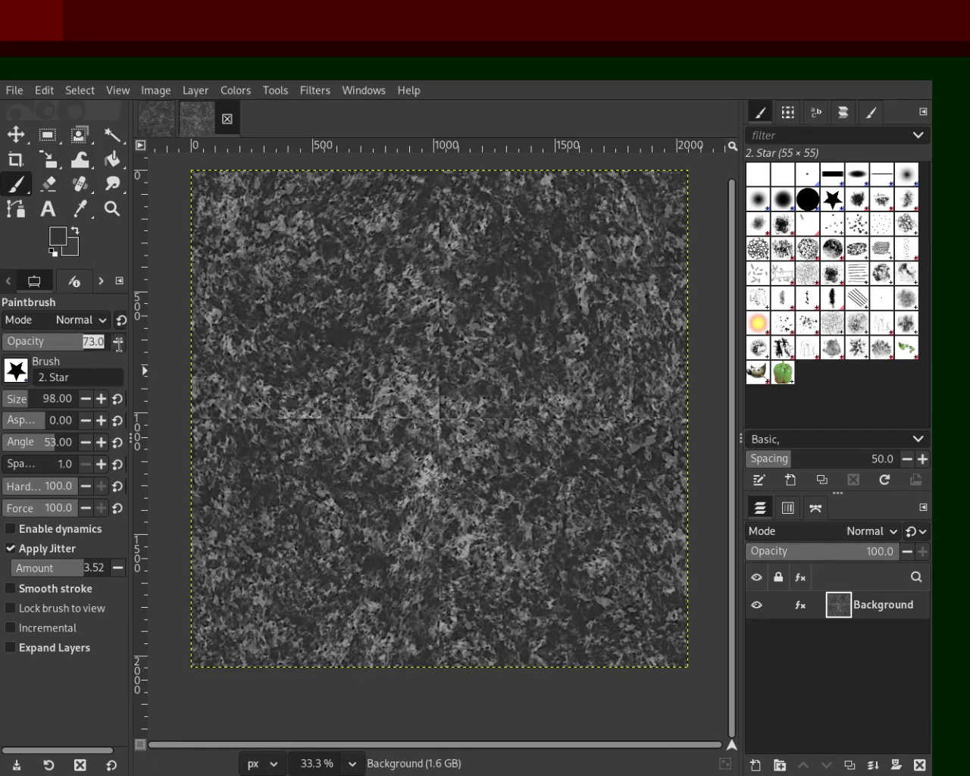
pyautogui.write('63')
pyautogui.moveTo(69, 344); pyautogui.dragTo(114, 345)
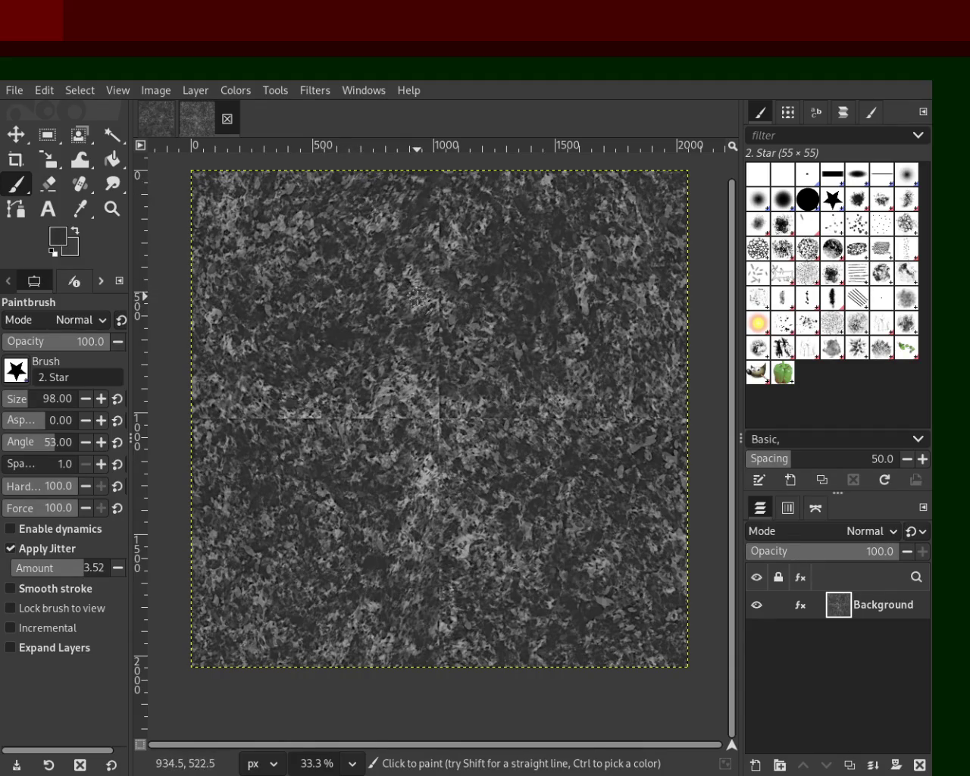
pyautogui.click(440, 185)
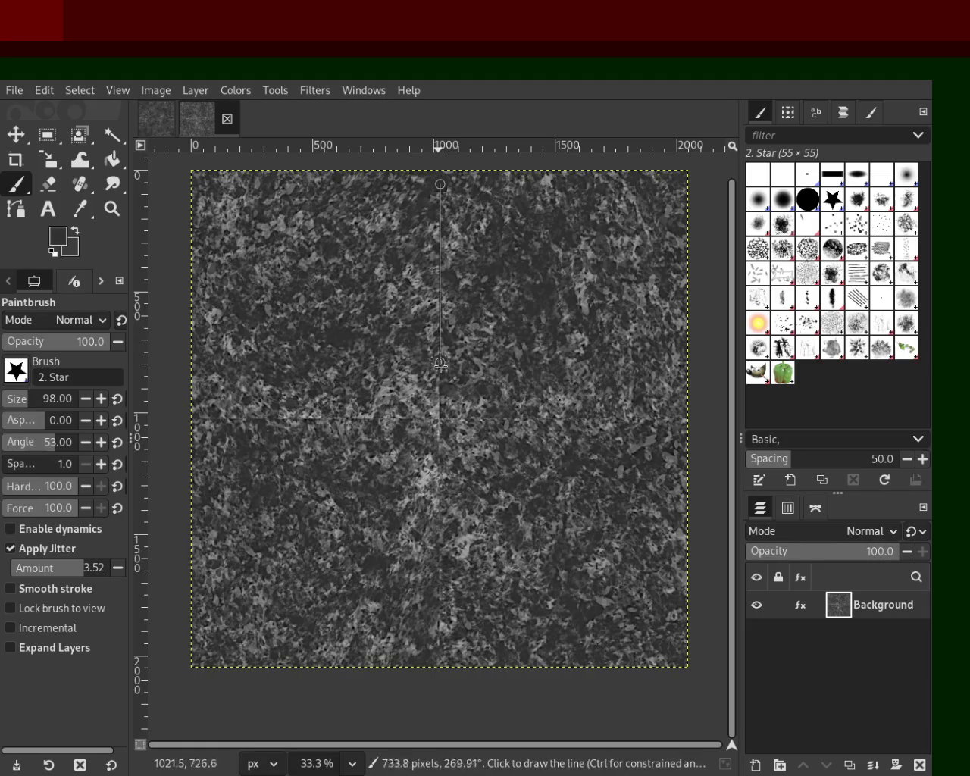
pyautogui.keyDown('shift'); pyautogui.click(436, 410); pyautogui.keyUp('shift')
pyautogui.hotkey('ctrl', 'z')
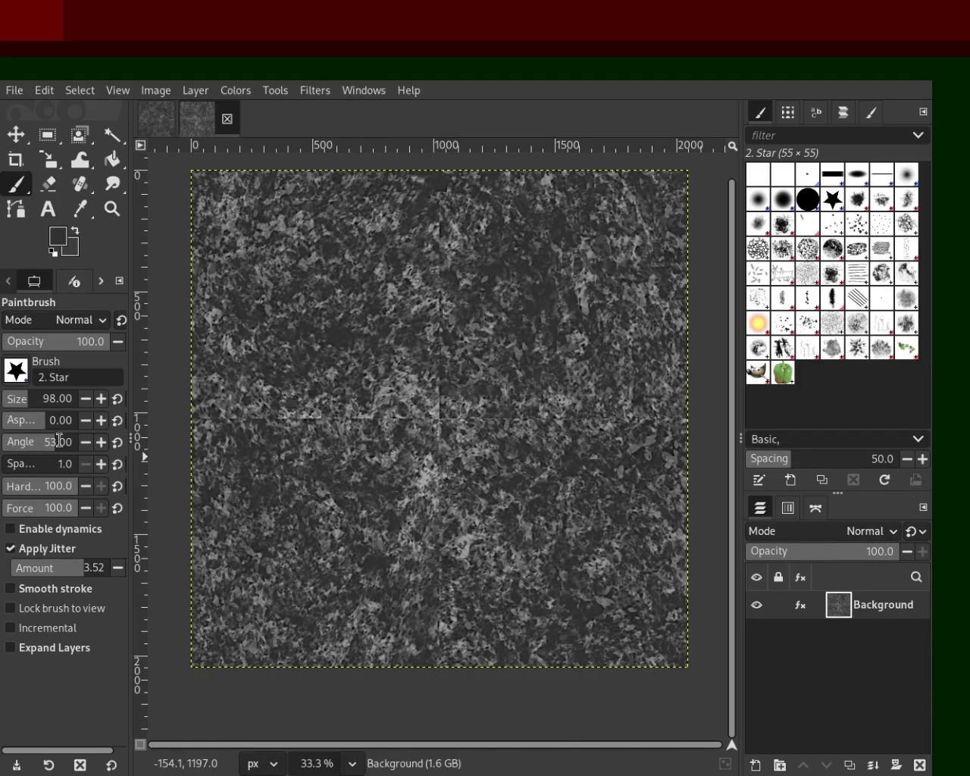
# With jitter off, heal the upper vertical seam in a straight line, rejecting a jitter 0.20 attempt.
pyautogui.click(42, 553)
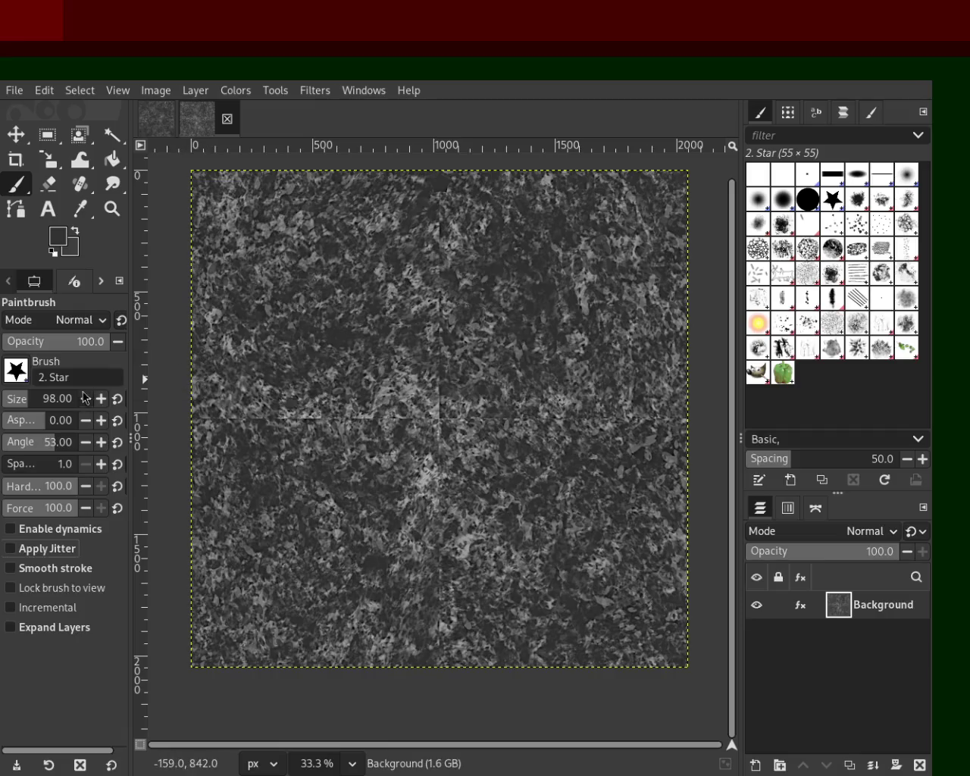
pyautogui.click(79, 184)
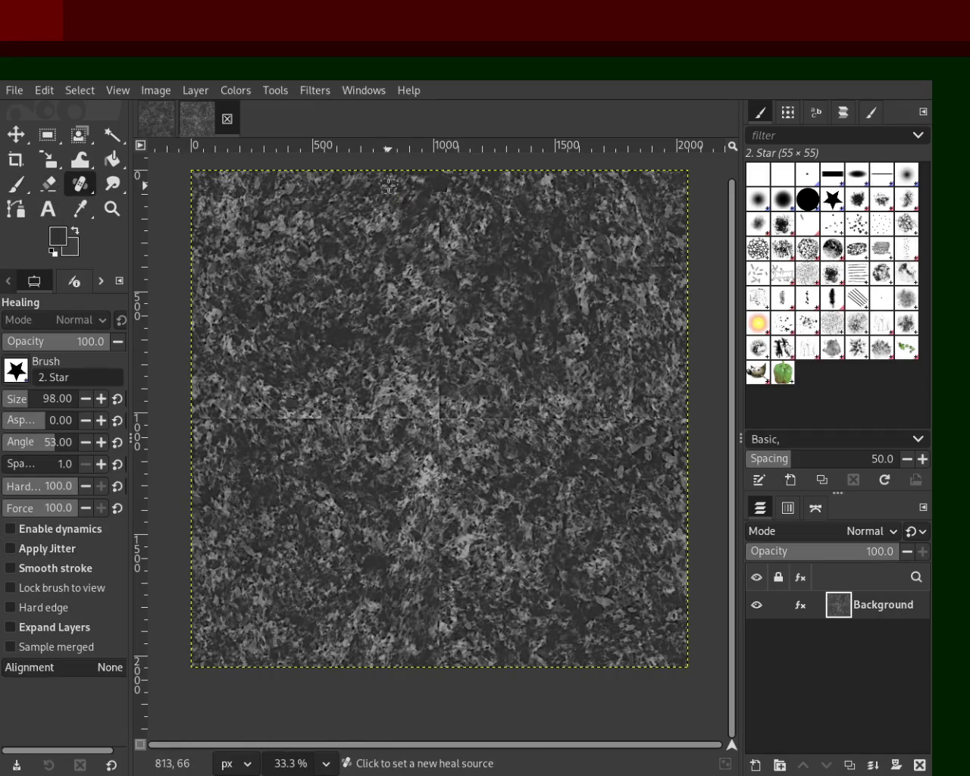
pyautogui.click(447, 179)
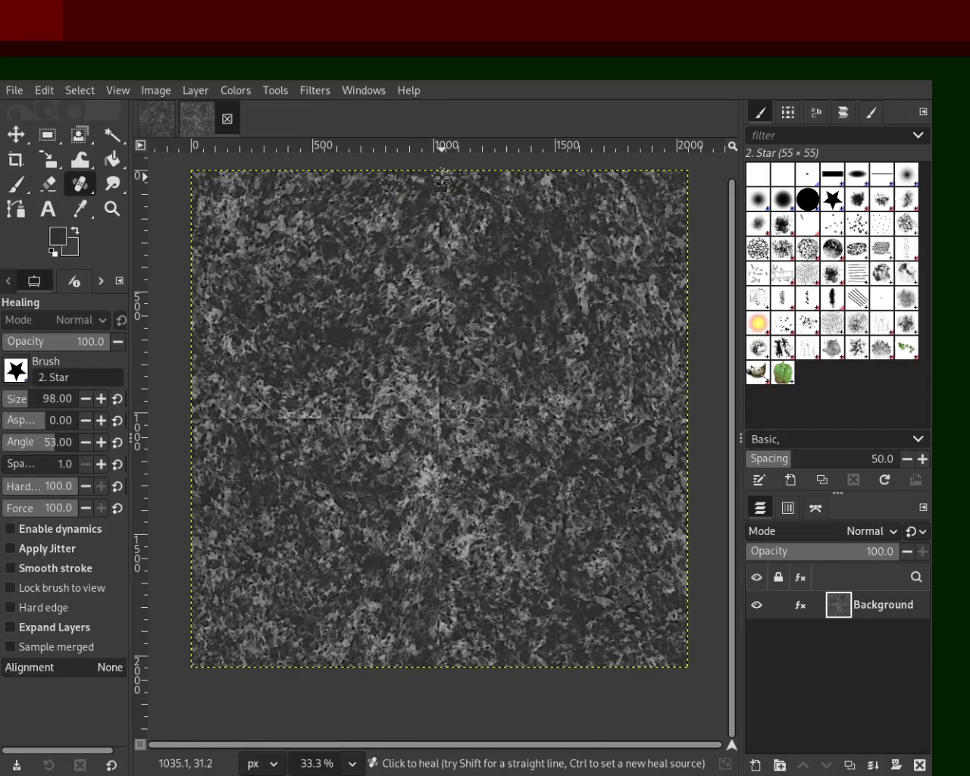
pyautogui.keyDown('shift'); pyautogui.click(440, 414); pyautogui.keyUp('shift')
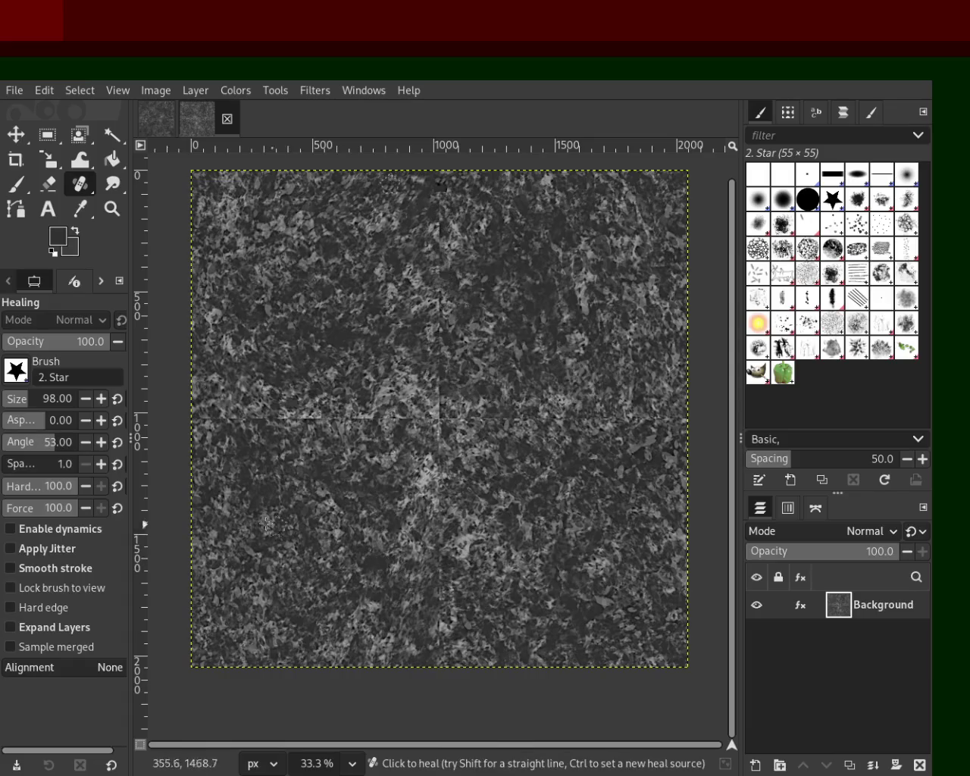
pyautogui.click(43, 550)
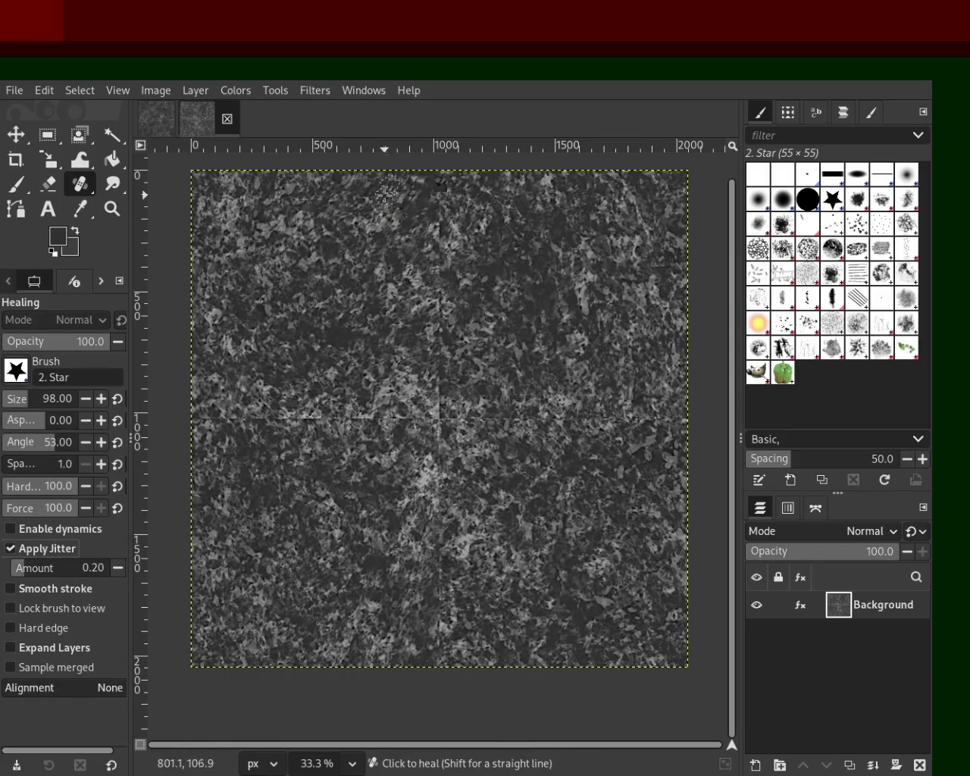
pyautogui.click(440, 180)
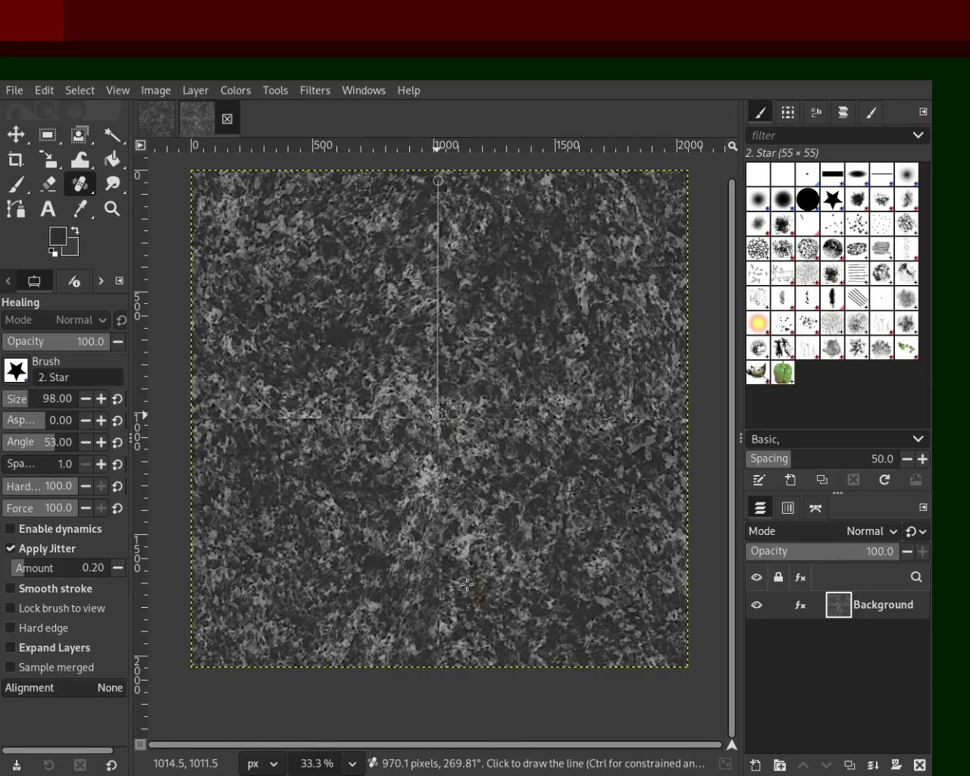
pyautogui.keyDown('shift'); pyautogui.click(436, 415); pyautogui.keyUp('shift')
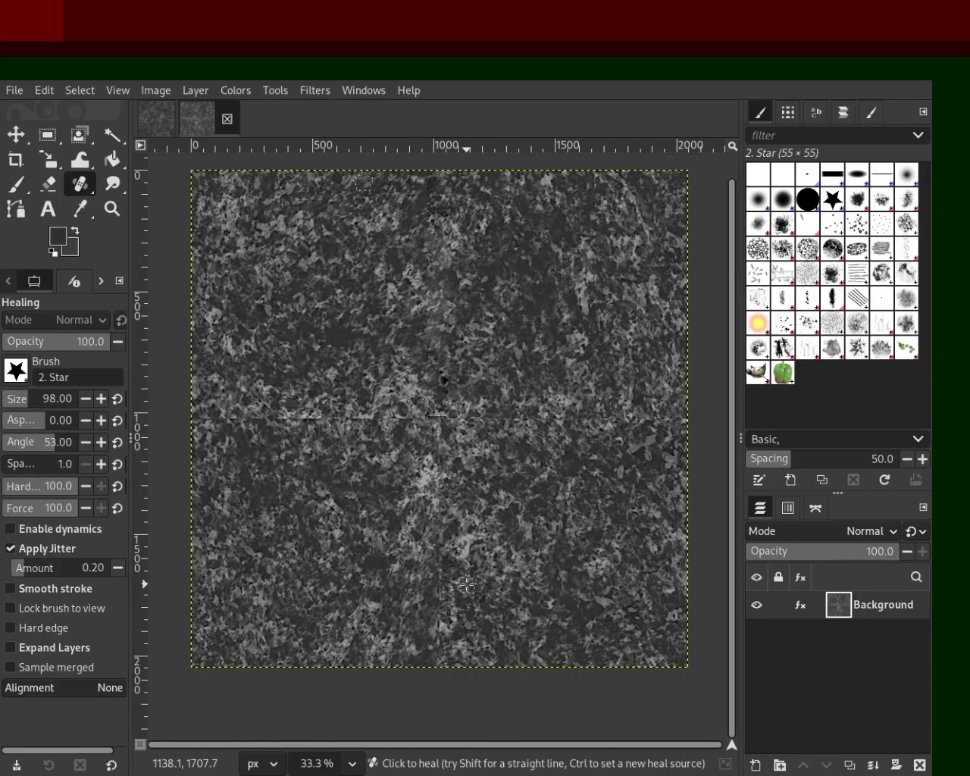
pyautogui.hotkey('ctrl', 'z')
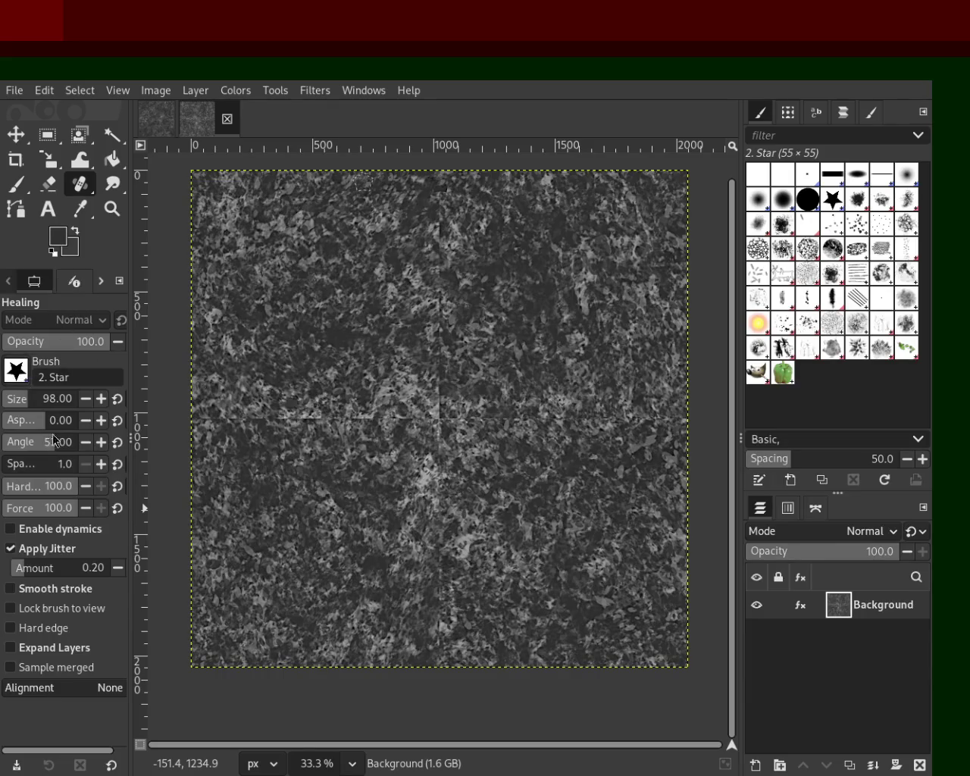
pyautogui.click(47, 548)
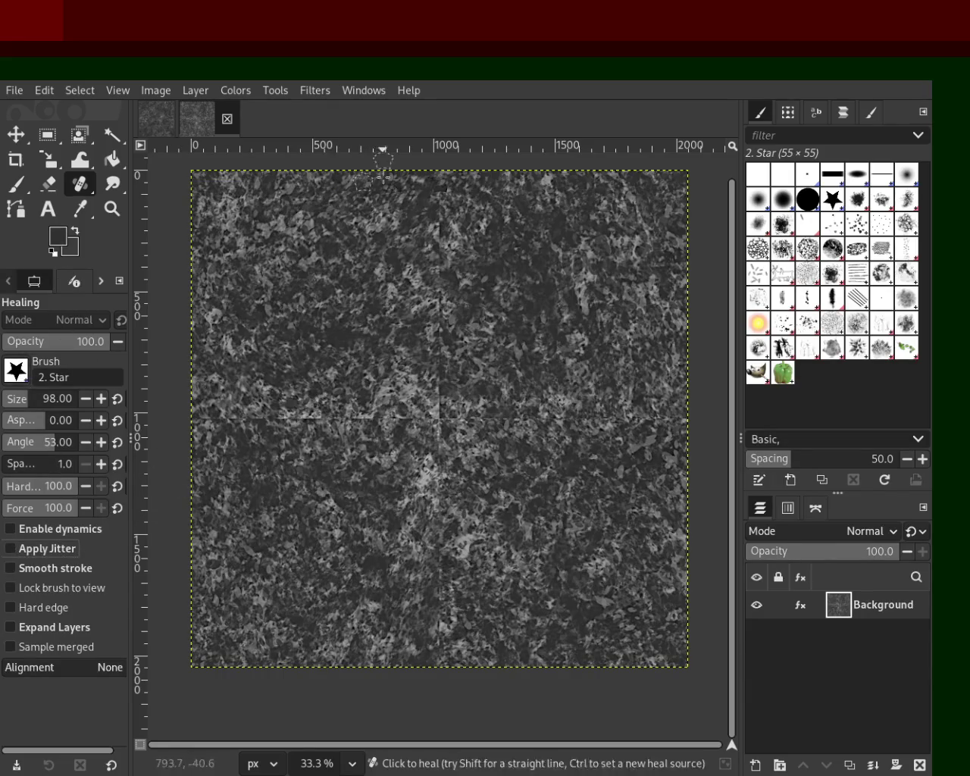
# Heal straight lines along the upper and lower vertical seam and both halves of the horizontal seam.
pyautogui.click(443, 178)
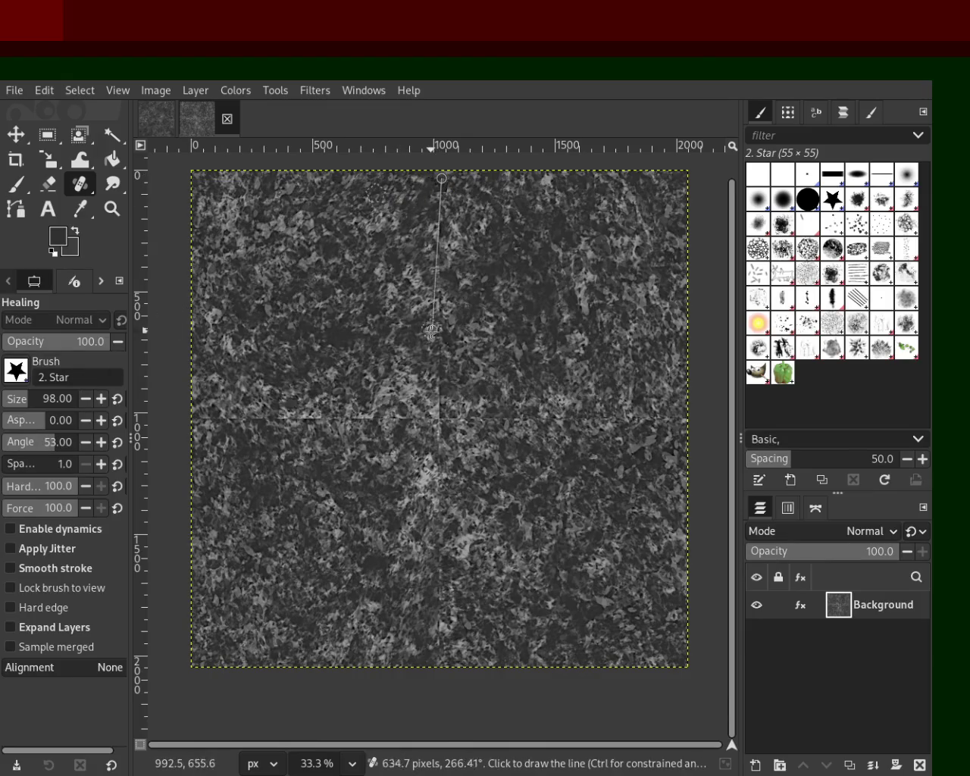
pyautogui.keyDown('shift'); pyautogui.click(437, 413); pyautogui.keyUp('shift')
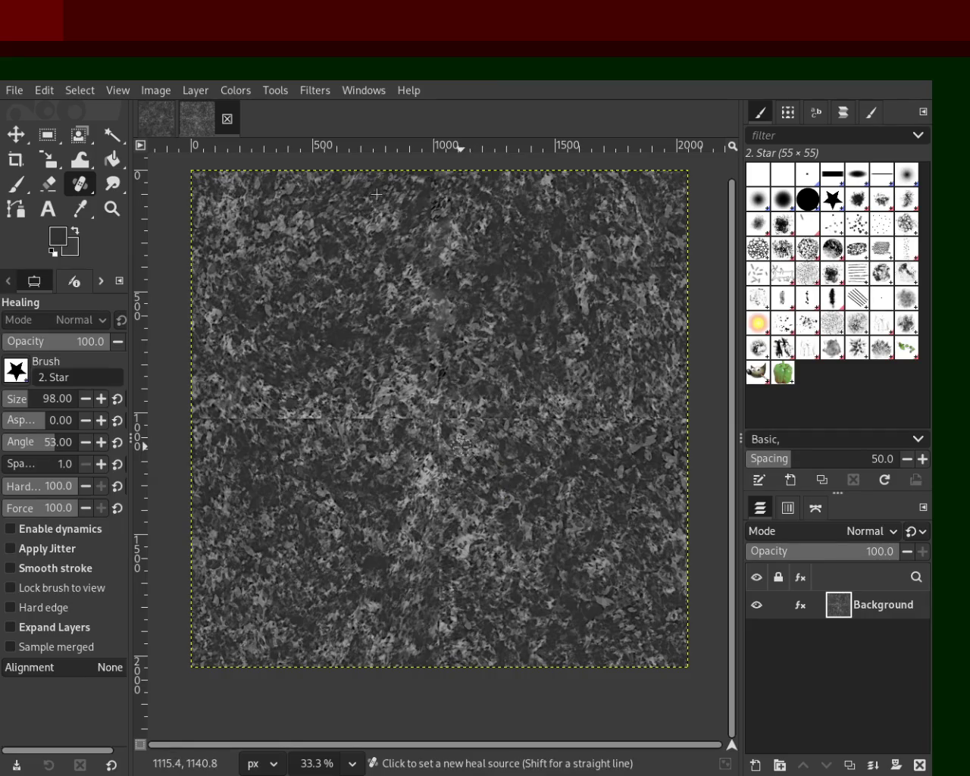
pyautogui.keyDown('ctrl'); pyautogui.click(213, 449); pyautogui.keyUp('ctrl')
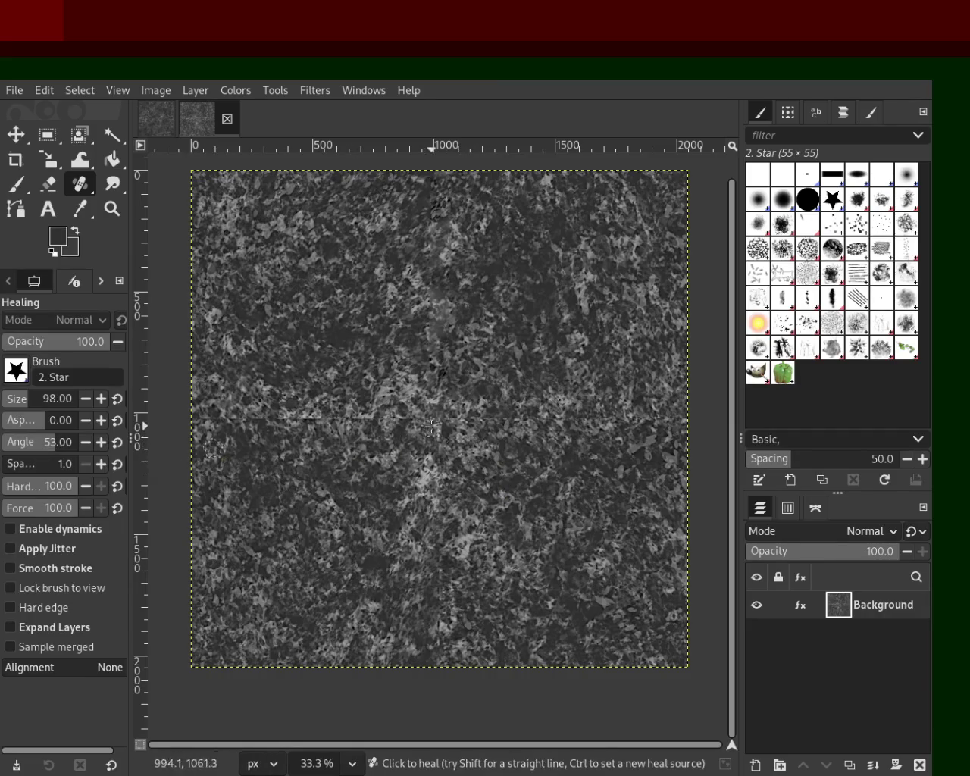
pyautogui.keyDown('shift'); pyautogui.click(692, 413); pyautogui.keyUp('shift')
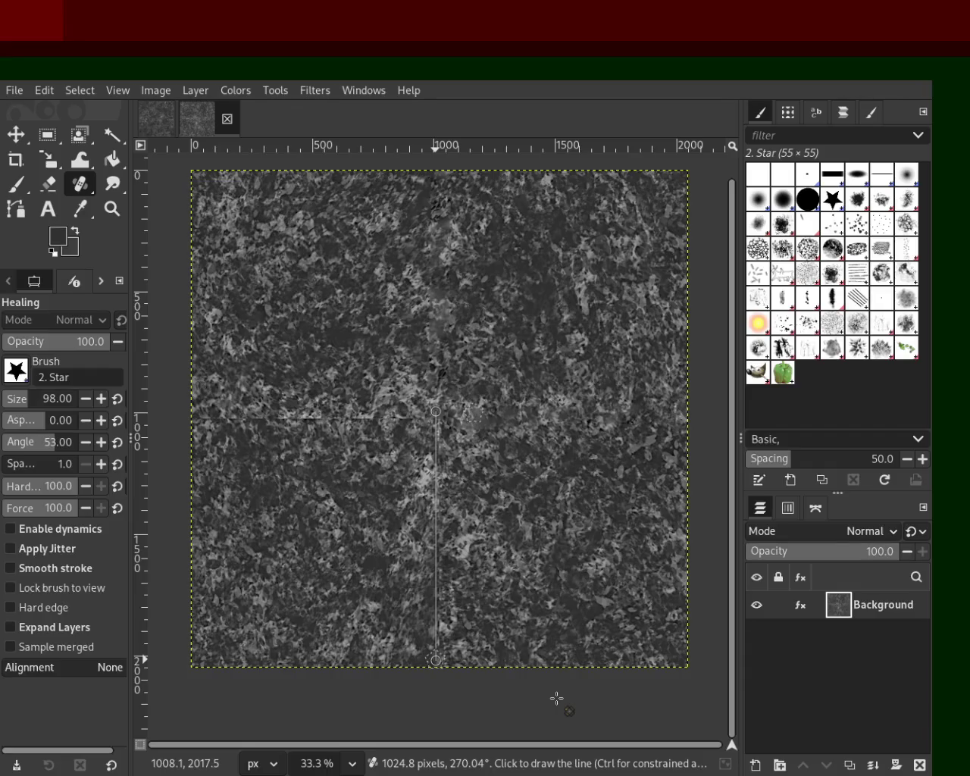
pyautogui.keyDown('shift'); pyautogui.click(436, 660); pyautogui.keyUp('shift')
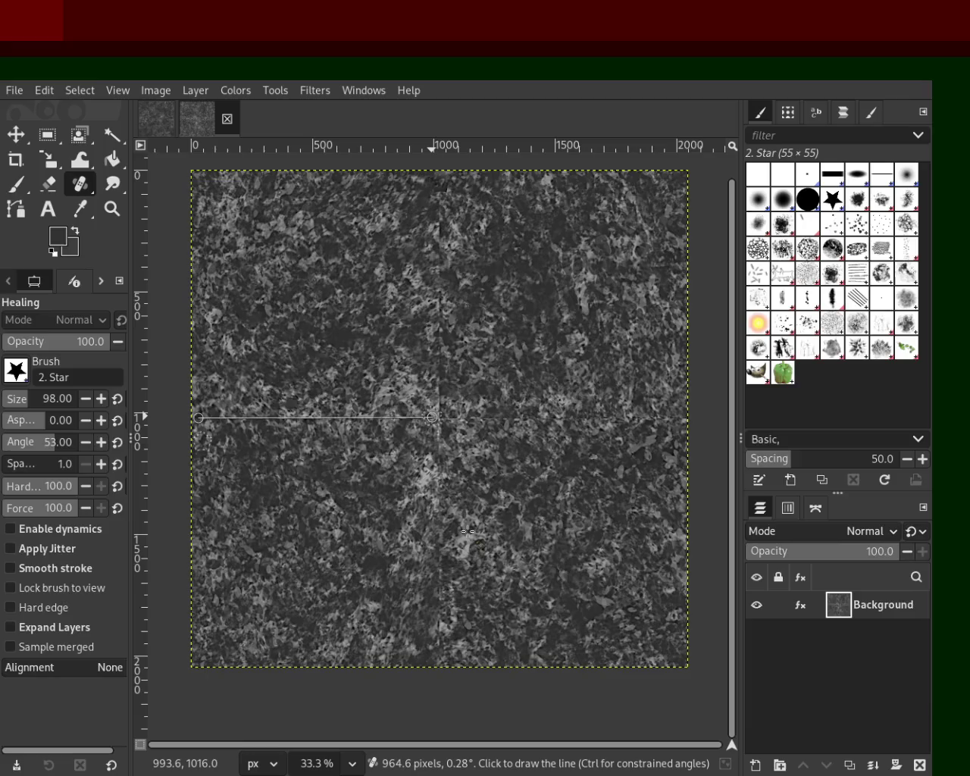
pyautogui.keyDown('shift'); pyautogui.click(432, 417); pyautogui.keyUp('shift')
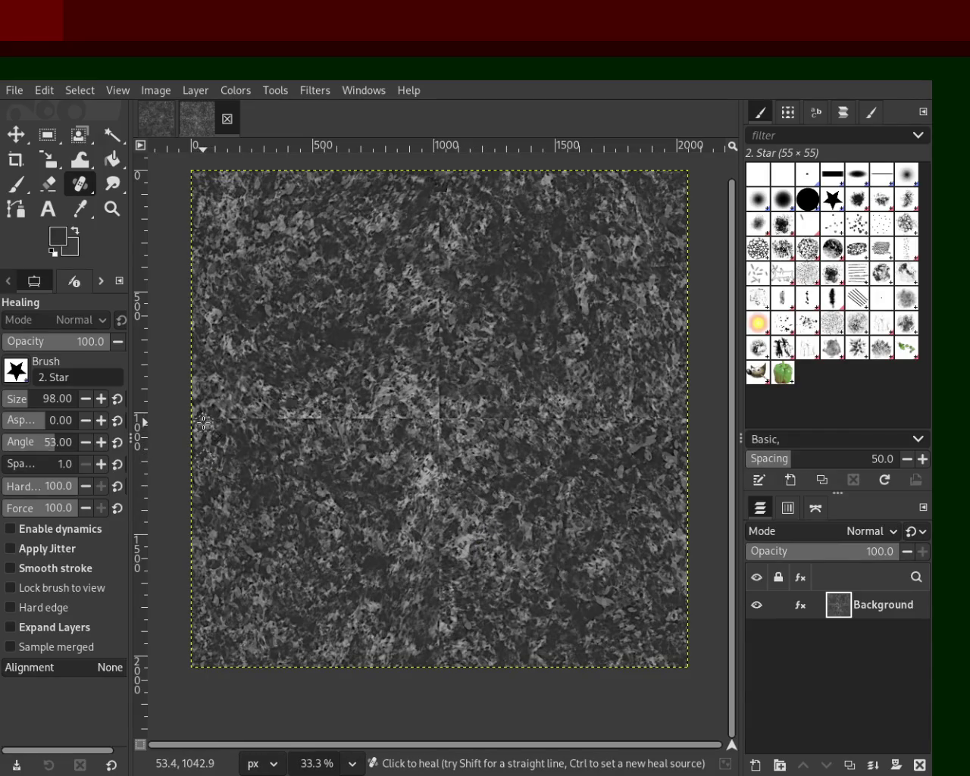
pyautogui.keyDown('shift'); pyautogui.click(430, 417); pyautogui.keyUp('shift')
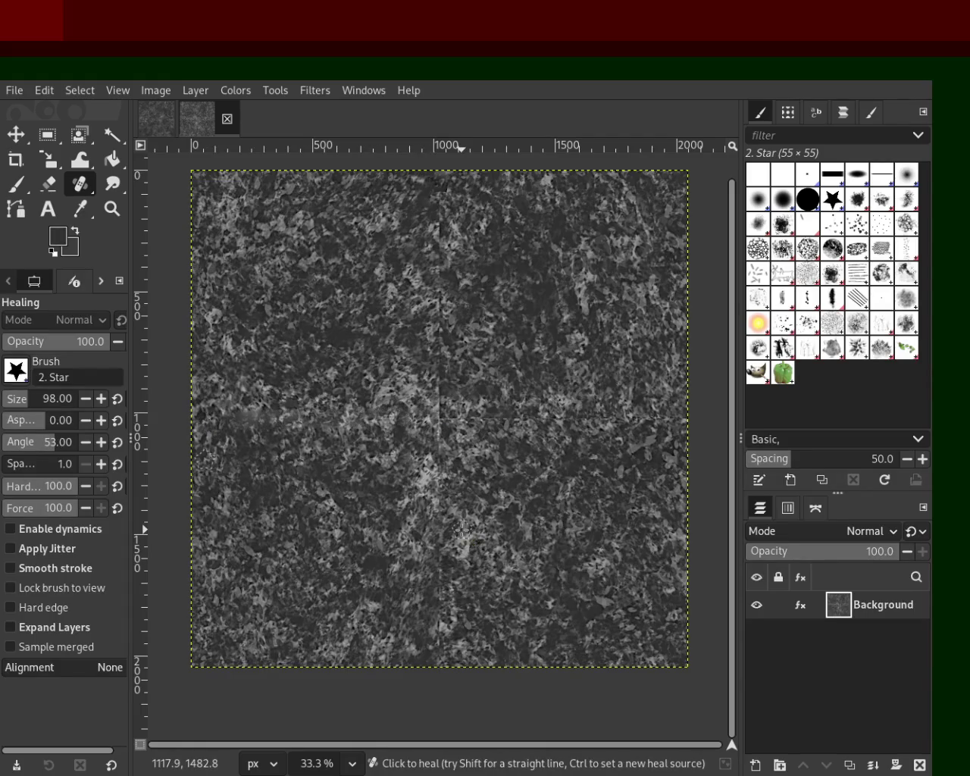
# Undo the smeared stroke and re-heal the left horizontal seam from a nearby source.
pyautogui.hotkey('ctrl', 'z')
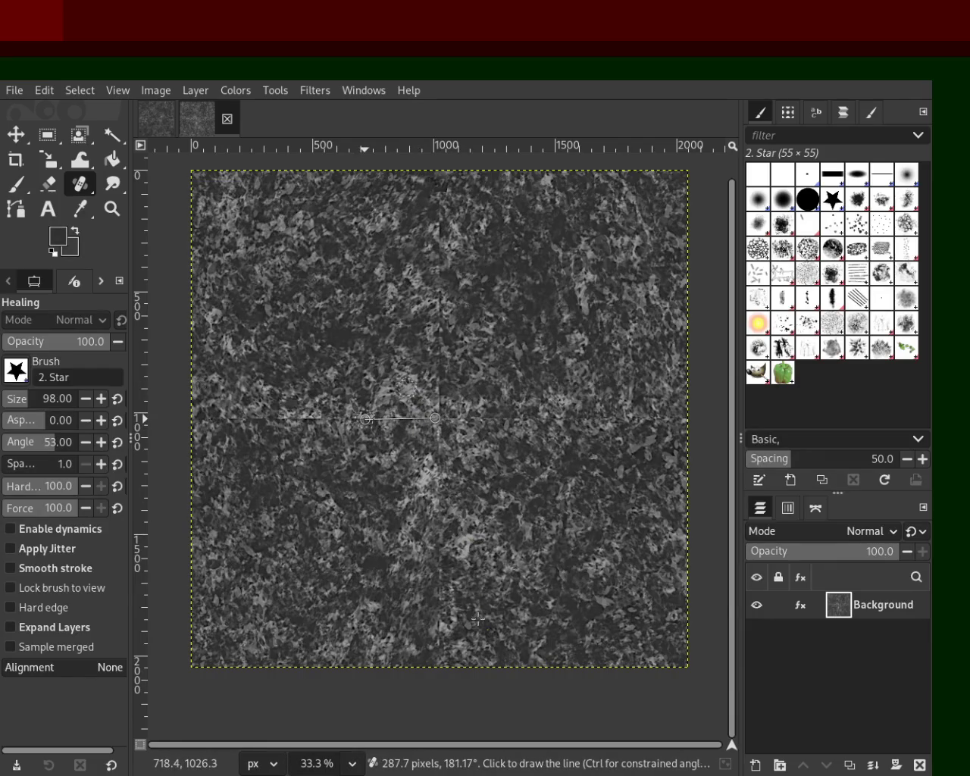
pyautogui.keyDown('shift'); pyautogui.click(354, 417); pyautogui.keyUp('shift')
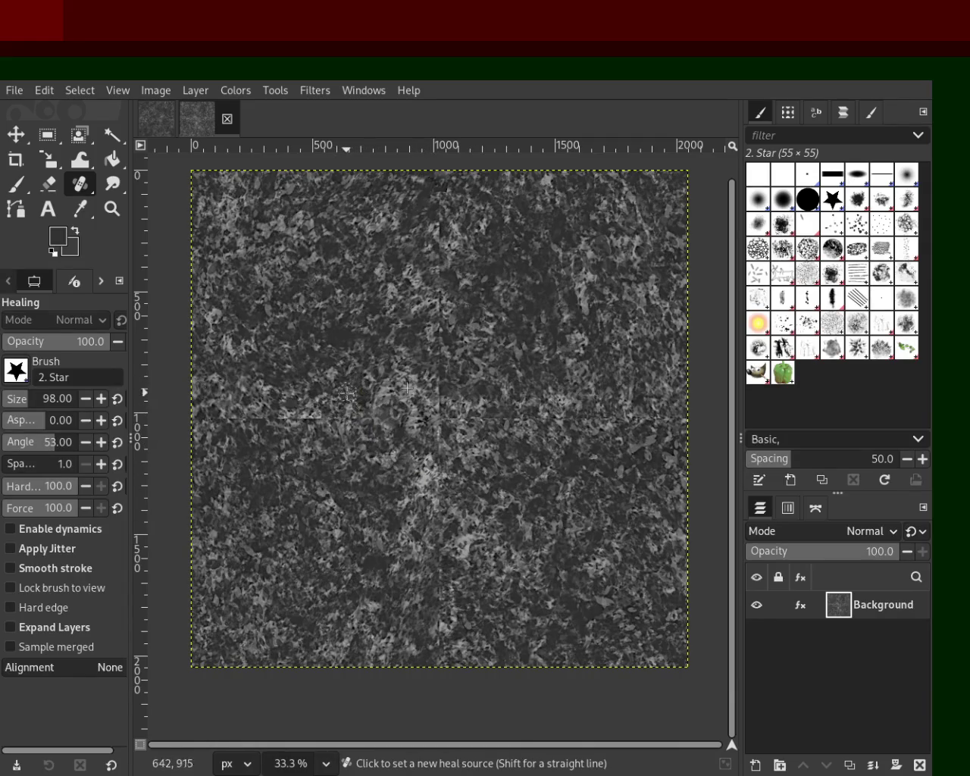
pyautogui.keyDown('ctrl'); pyautogui.click(351, 419); pyautogui.keyUp('ctrl')
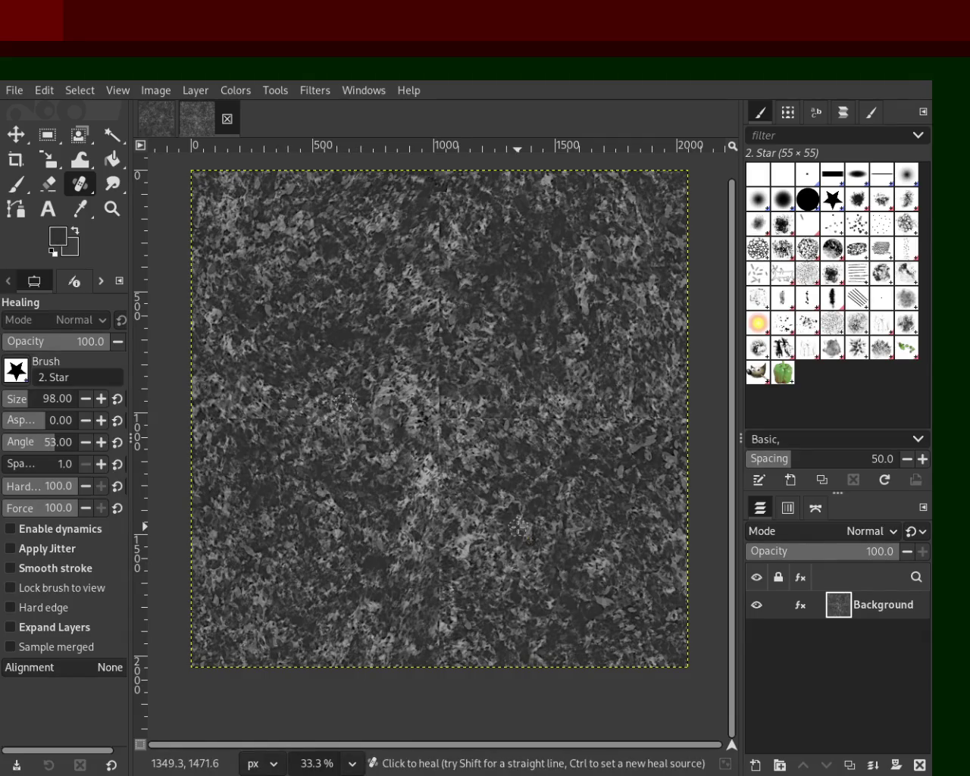
pyautogui.keyDown('ctrl'); pyautogui.click(279, 398); pyautogui.keyUp('ctrl')
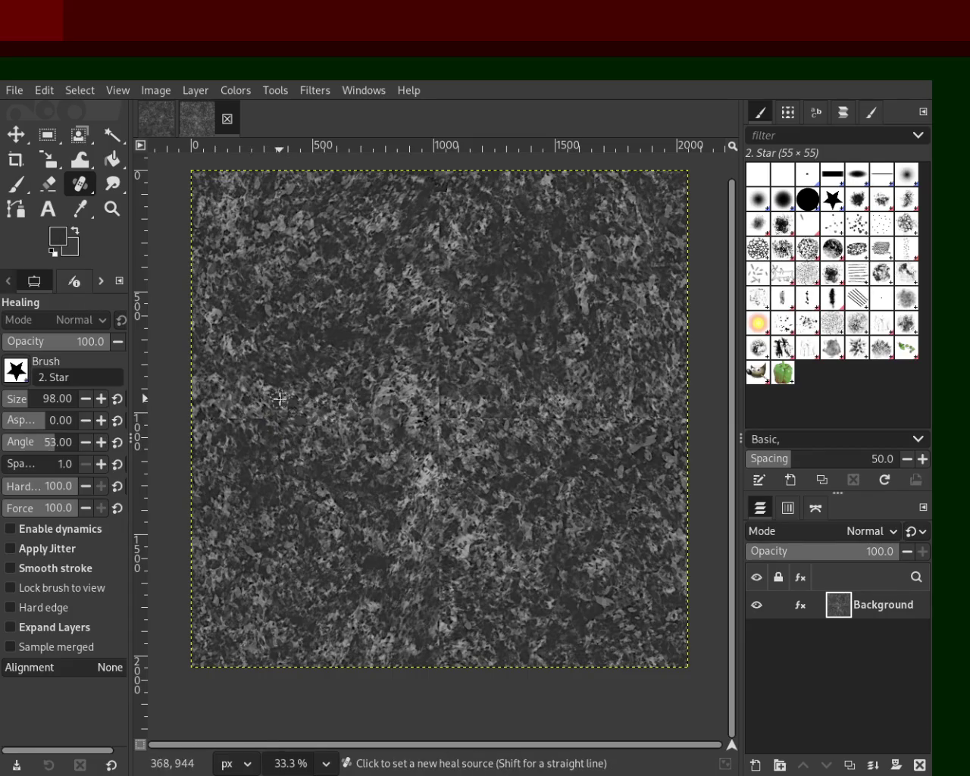
pyautogui.keyDown('shift'); pyautogui.click(195, 420); pyautogui.keyUp('shift')
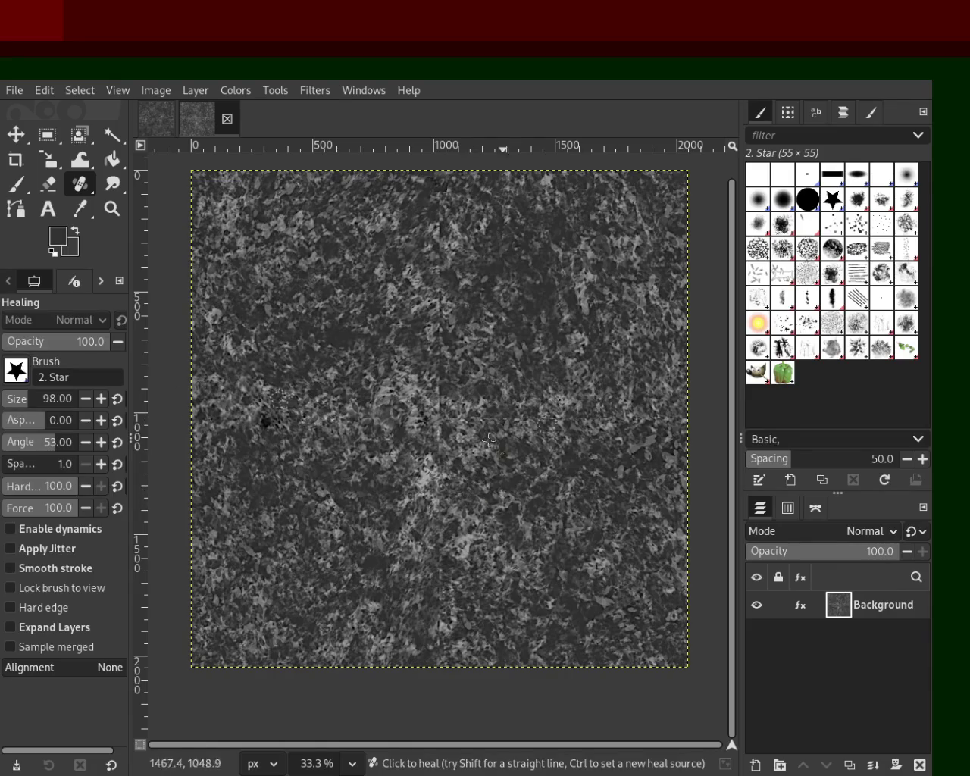
pyautogui.hotkey('ctrl', 'z')
pyautogui.keyDown('ctrl'); pyautogui.click(281, 398); pyautogui.keyUp('ctrl')
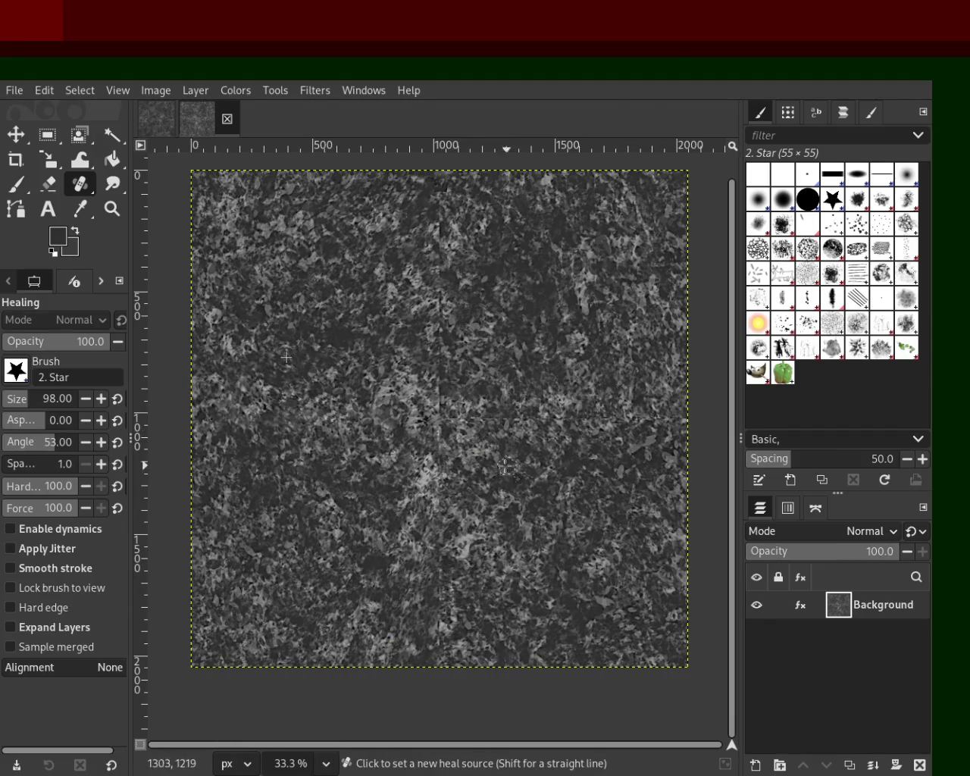
# Heal the centre, the right horizontal seam, the vertical seam and the seam crossing.
pyautogui.click(449, 418)
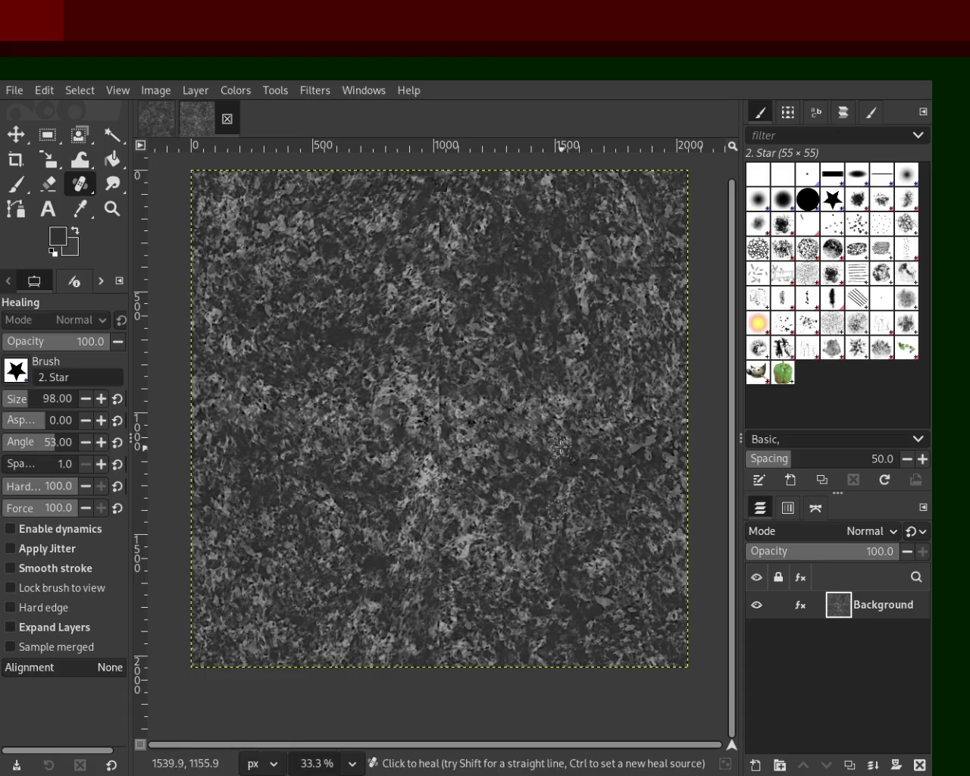
pyautogui.click(556, 418)
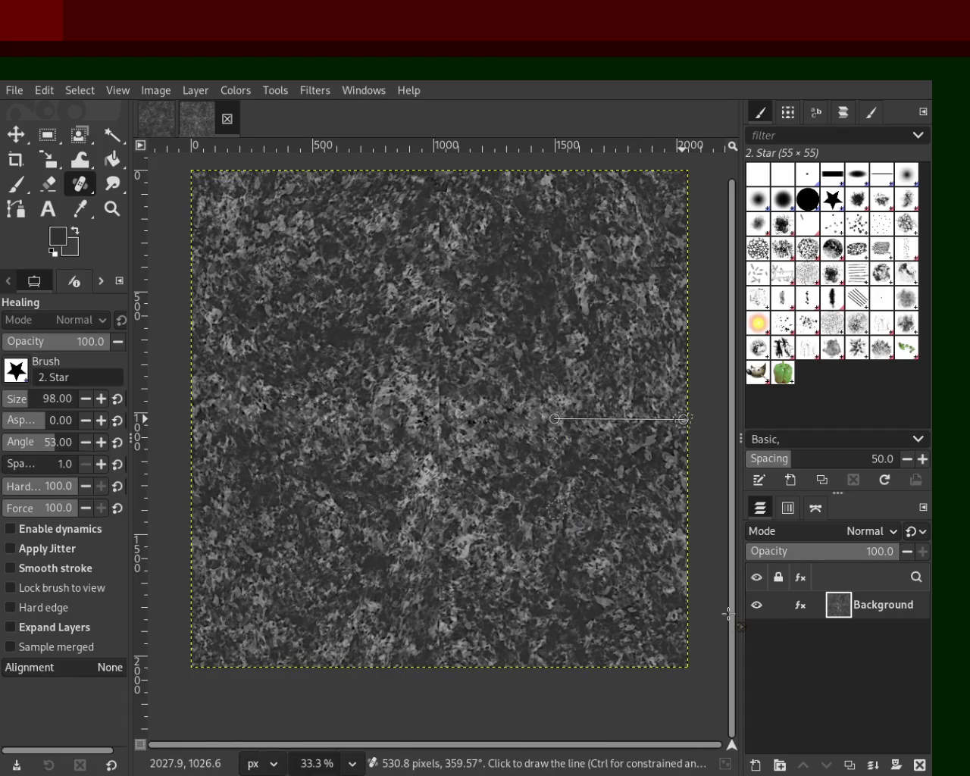
pyautogui.keyDown('shift'); pyautogui.click(683, 418); pyautogui.keyUp('shift')
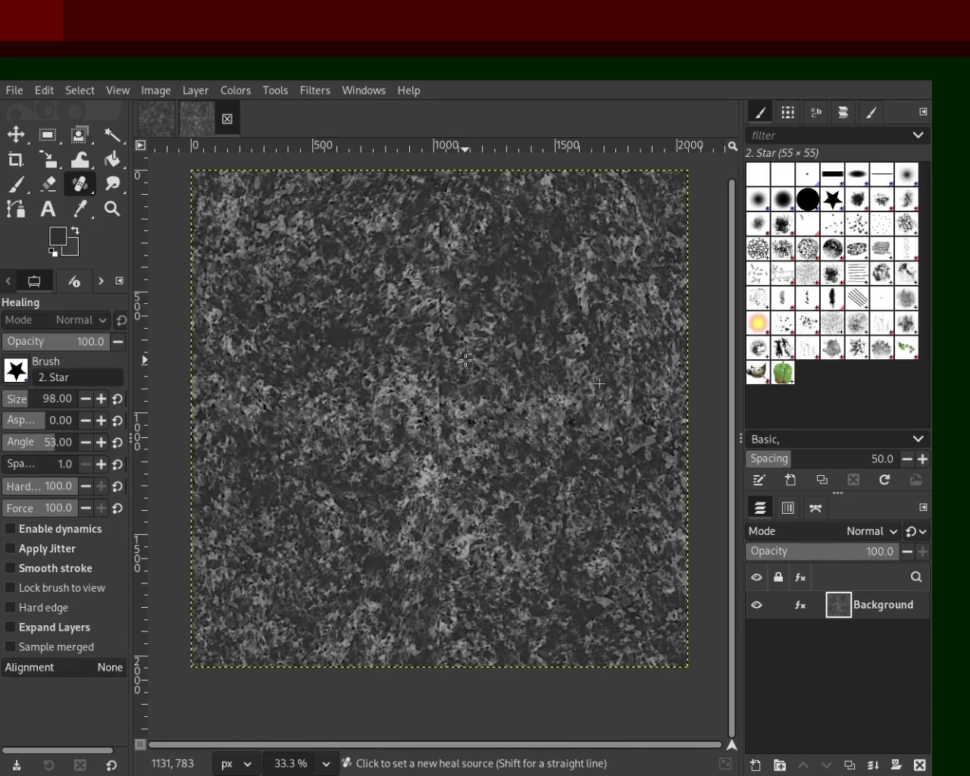
pyautogui.click(434, 404)
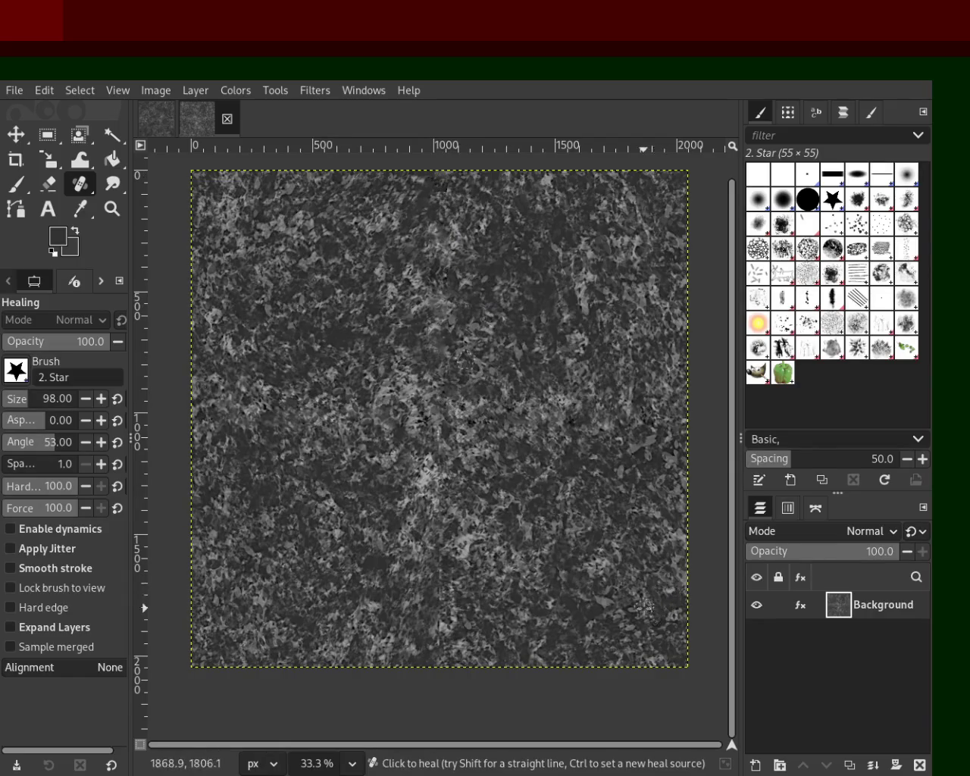
pyautogui.click(439, 411)
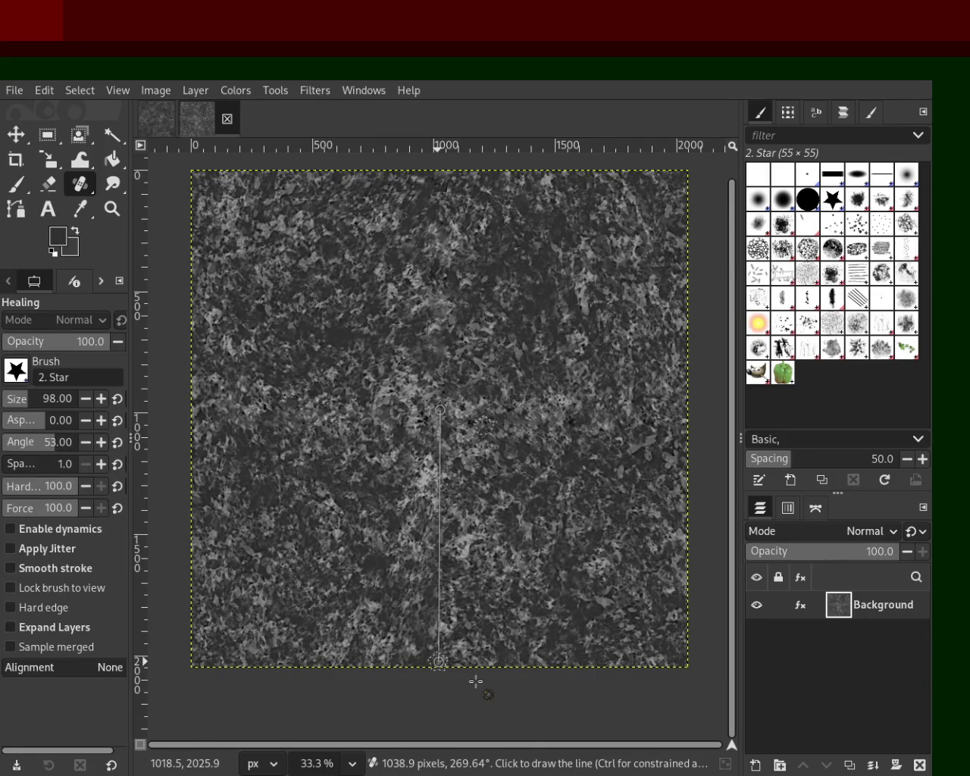
# Heal the lower vertical seam, both horizontal halves, and spots around the centre from a new source.
pyautogui.keyDown('shift'); pyautogui.click(438, 662); pyautogui.keyUp('shift')
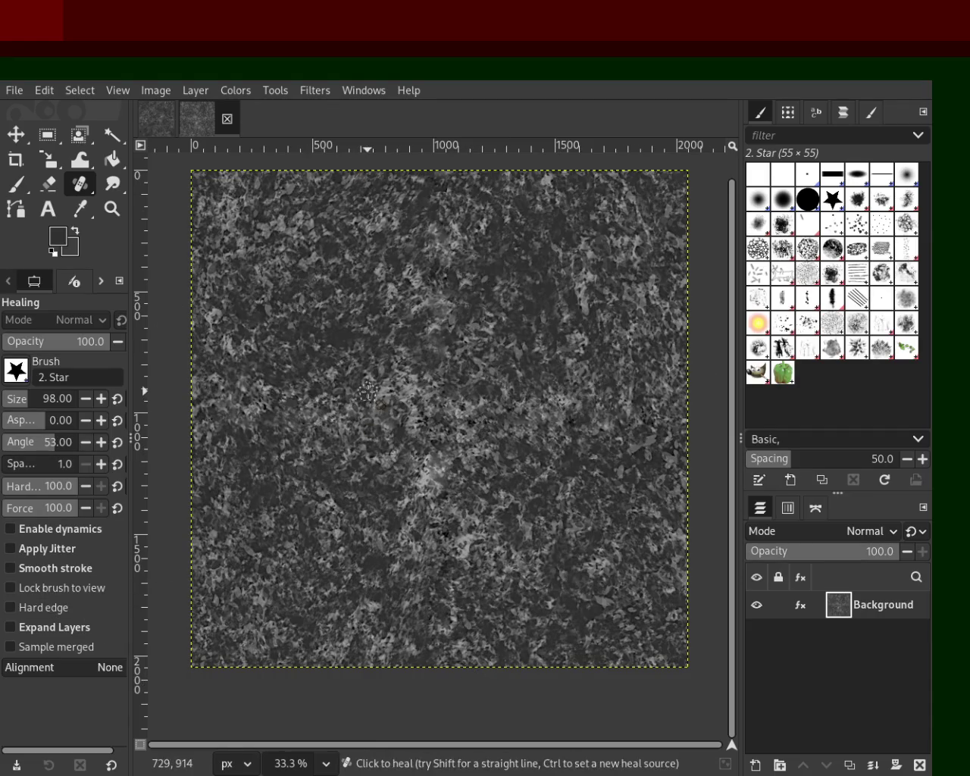
pyautogui.click(359, 396)
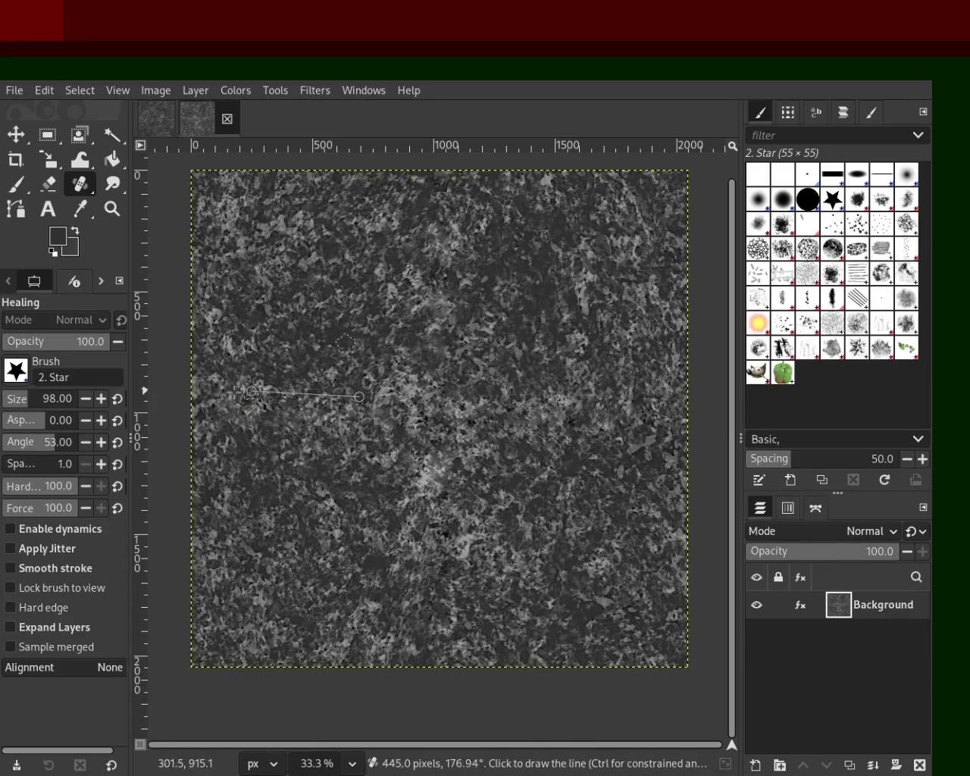
pyautogui.keyDown('shift'); pyautogui.click(201, 397); pyautogui.keyUp('shift')
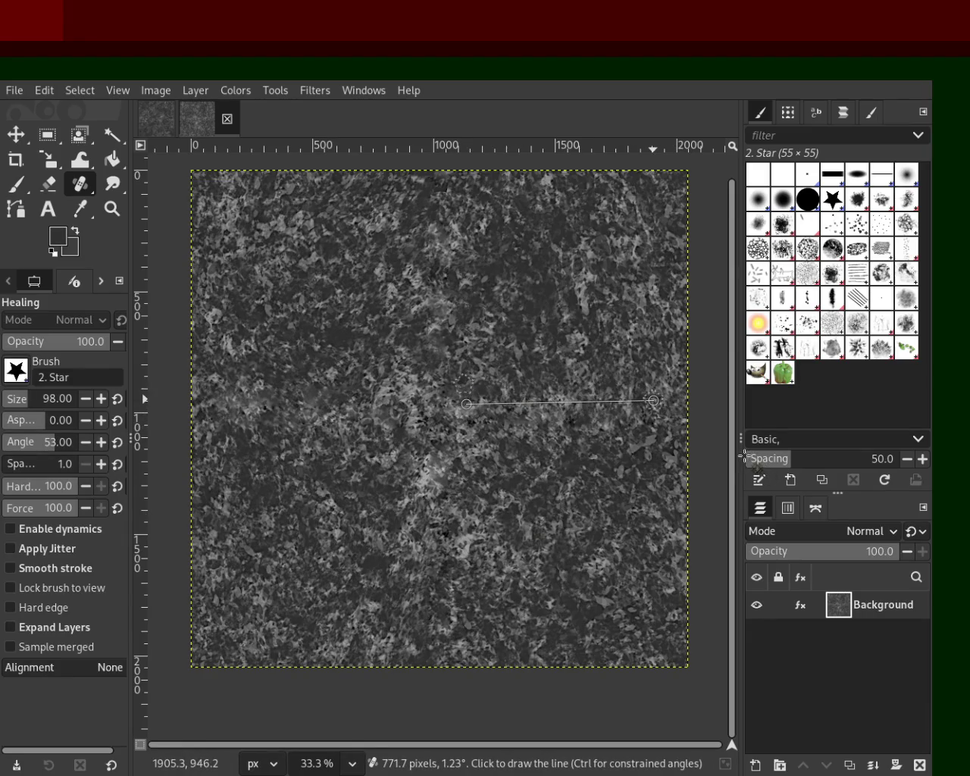
pyautogui.keyDown('shift'); pyautogui.click(653, 400); pyautogui.keyUp('shift')
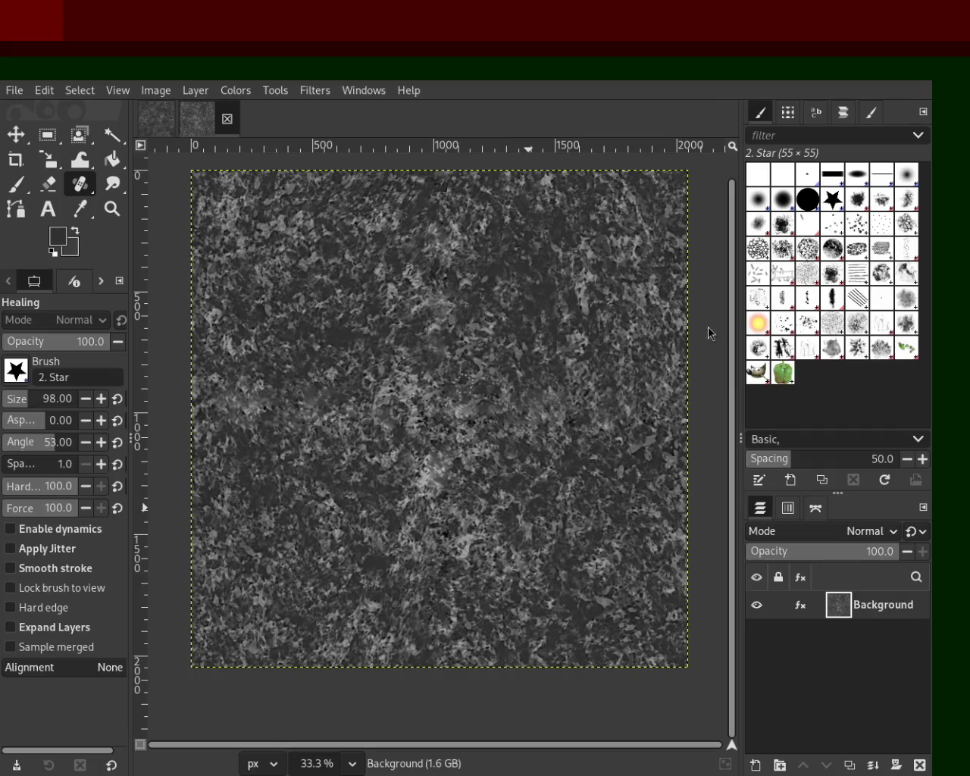
pyautogui.keyDown('ctrl'); pyautogui.click(621, 477); pyautogui.keyUp('ctrl')
pyautogui.click(509, 455)
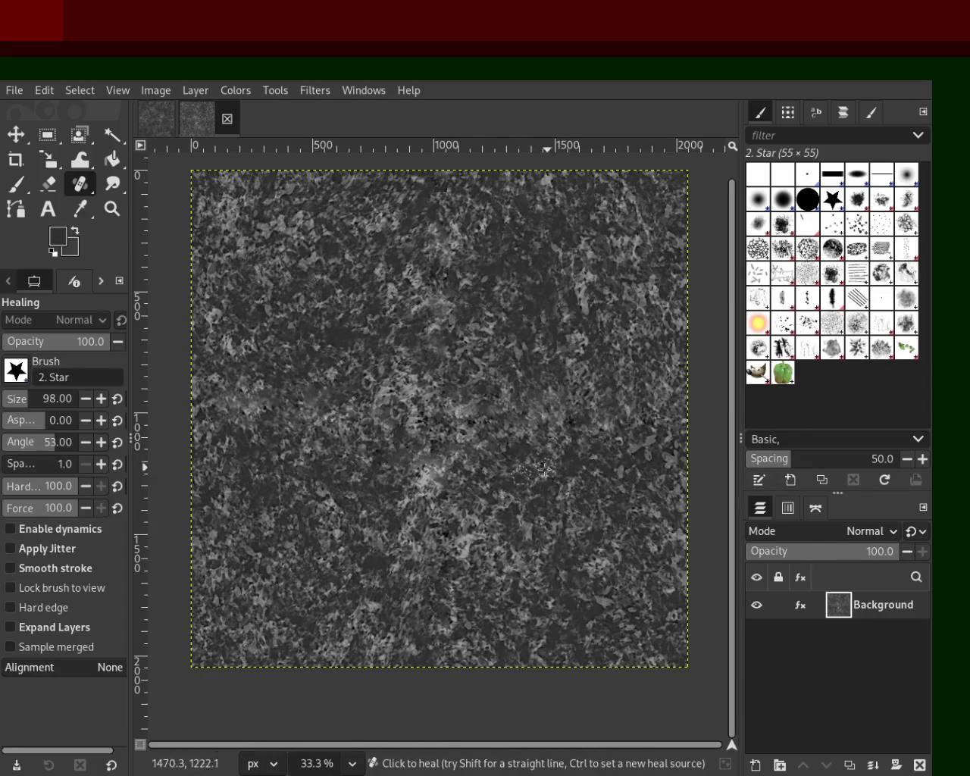
pyautogui.click(456, 470)
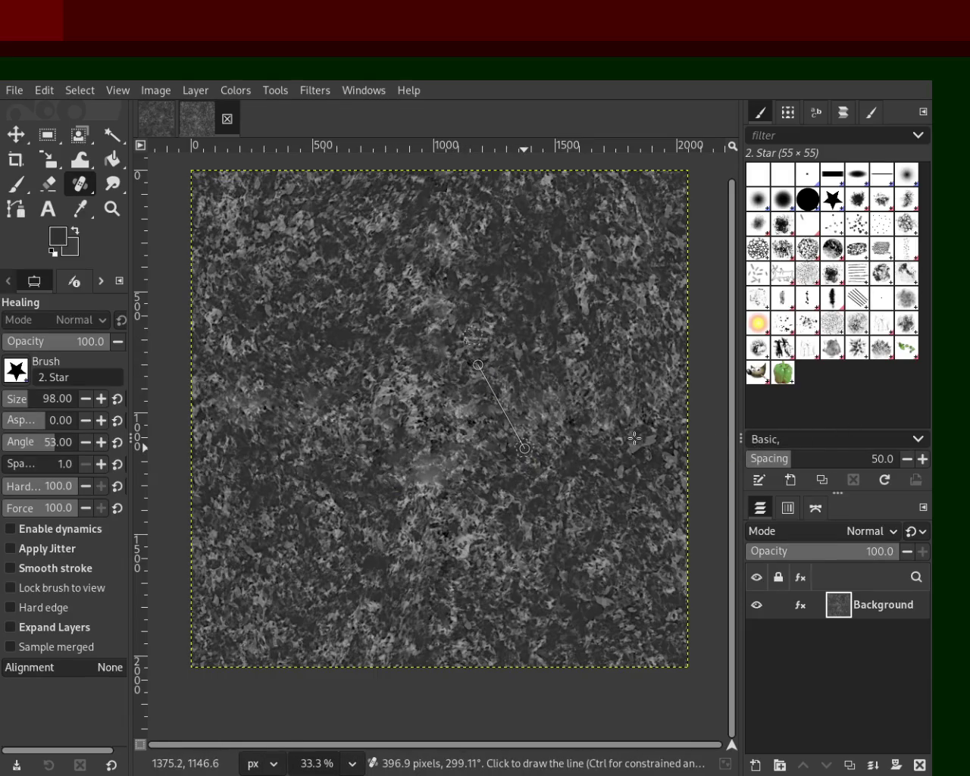
# Enlarge the healing brush to 240 and heal spots left of centre and lower middle from new sources.
pyautogui.click(36, 397)
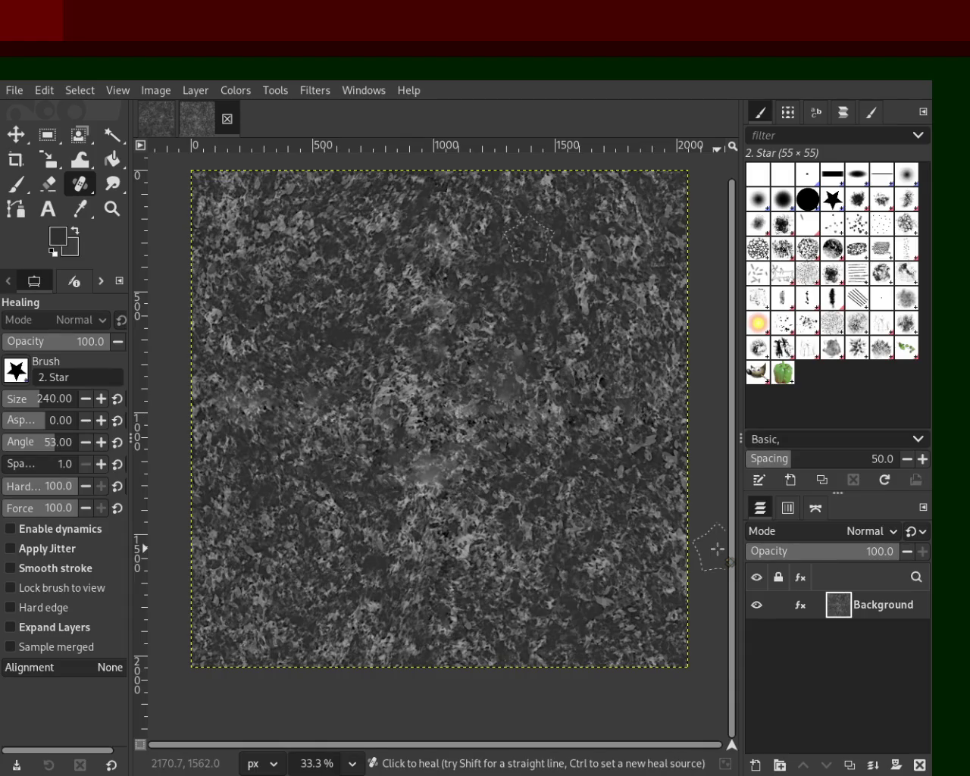
pyautogui.keyDown('ctrl'); pyautogui.click(377, 339); pyautogui.keyUp('ctrl')
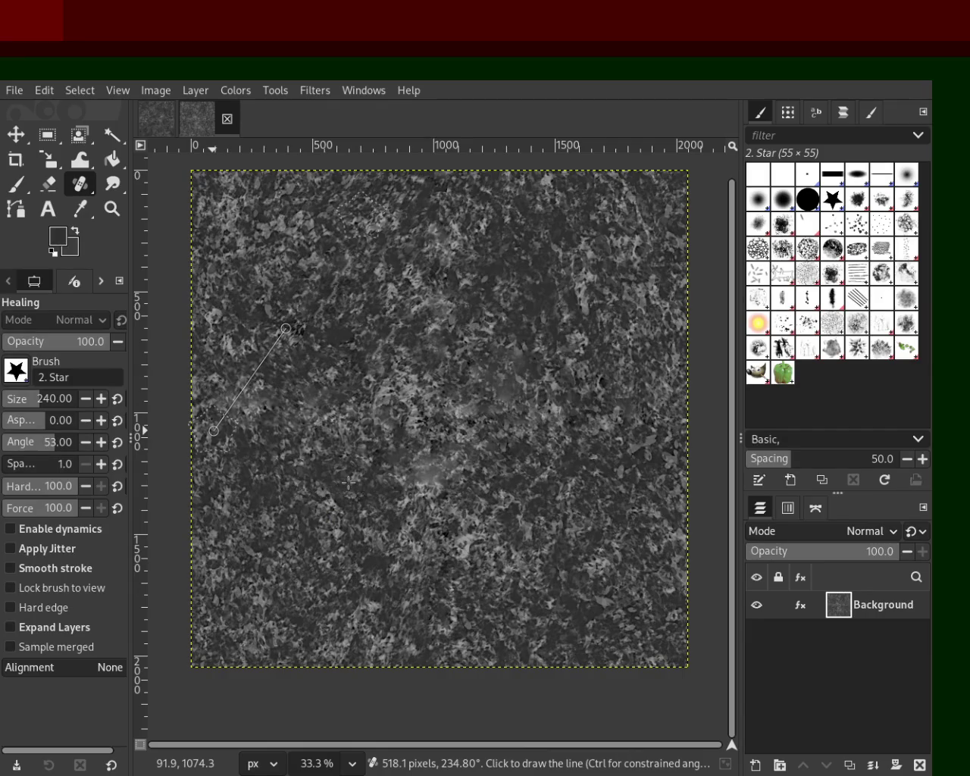
pyautogui.keyDown('shift'); pyautogui.click(213, 431); pyautogui.keyUp('shift')
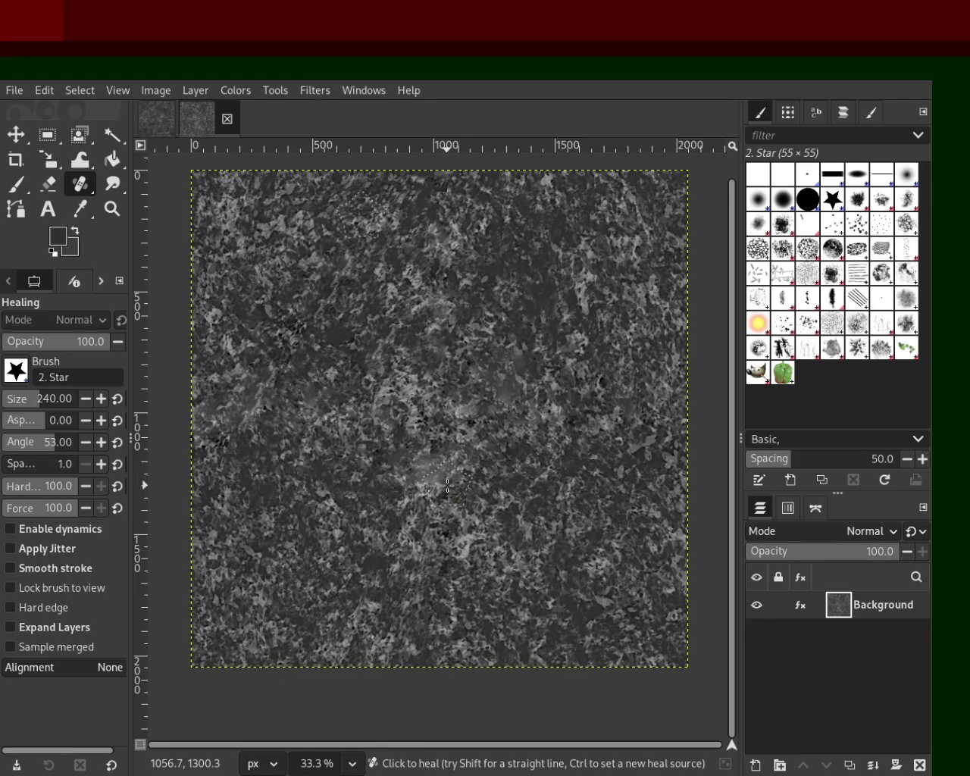
pyautogui.click(301, 345)
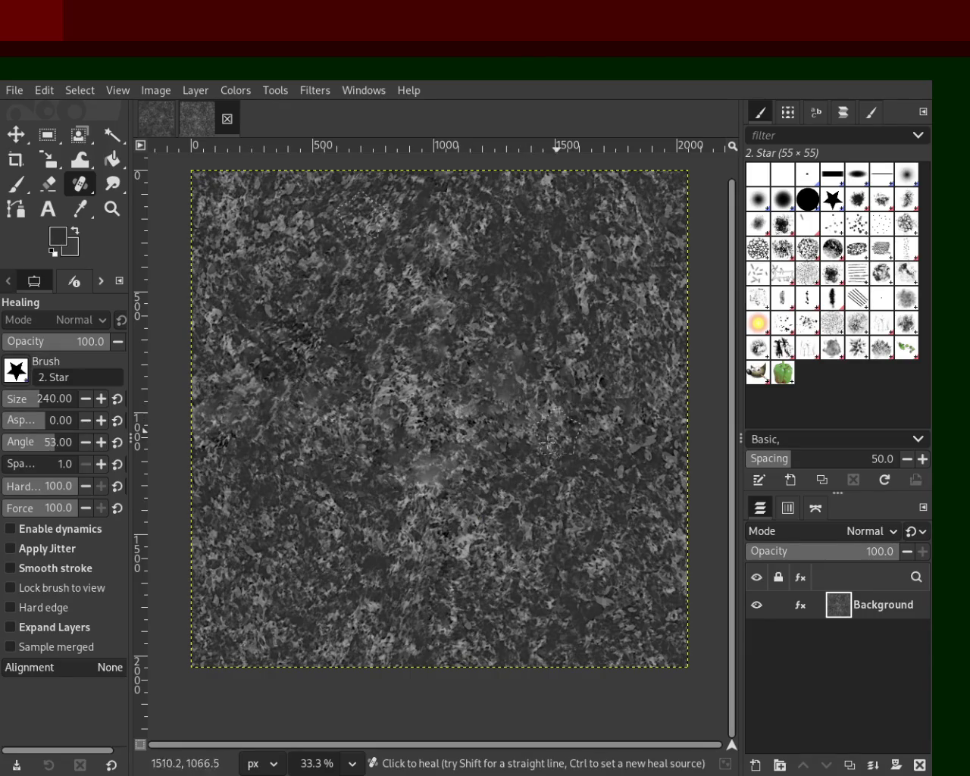
pyautogui.keyDown('ctrl'); pyautogui.click(656, 200); pyautogui.keyUp('ctrl')
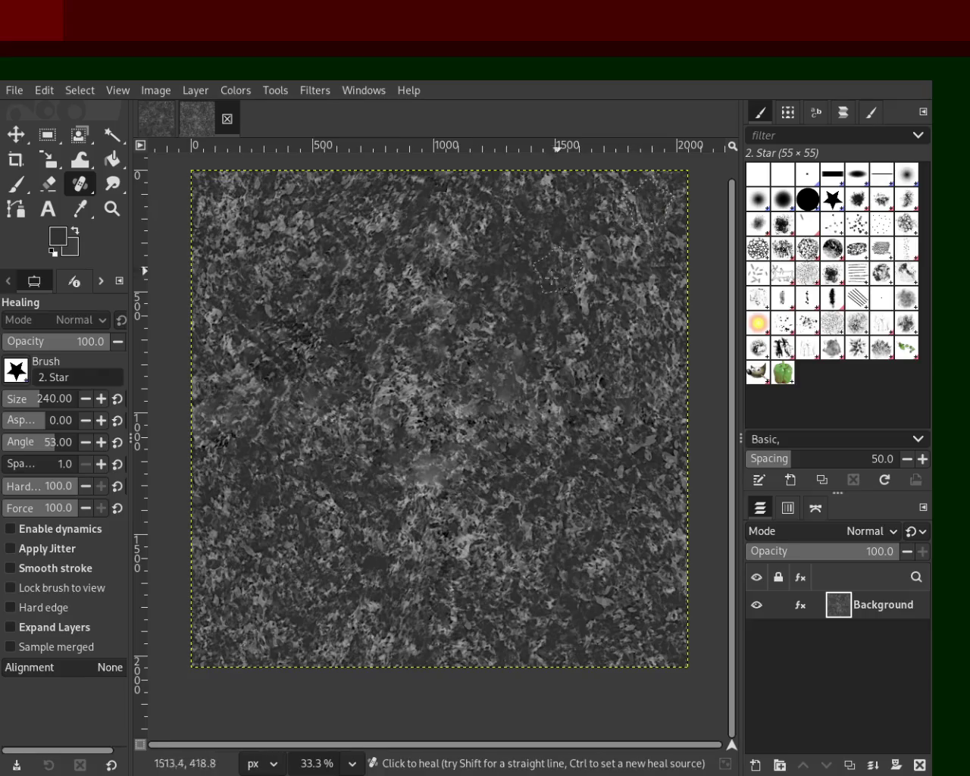
pyautogui.click(540, 306)
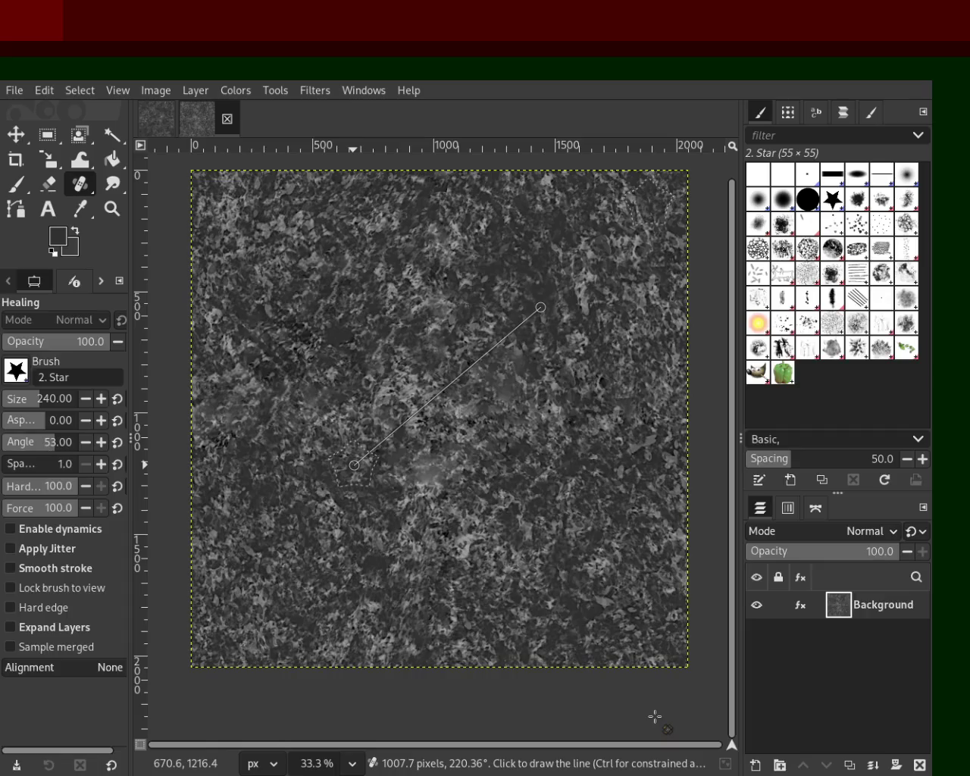
# Try diagonal and centre-left heal strips, undo the poor ones, and save as 8.xcf.
pyautogui.keyDown('shift'); pyautogui.click(354, 464); pyautogui.keyUp('shift')
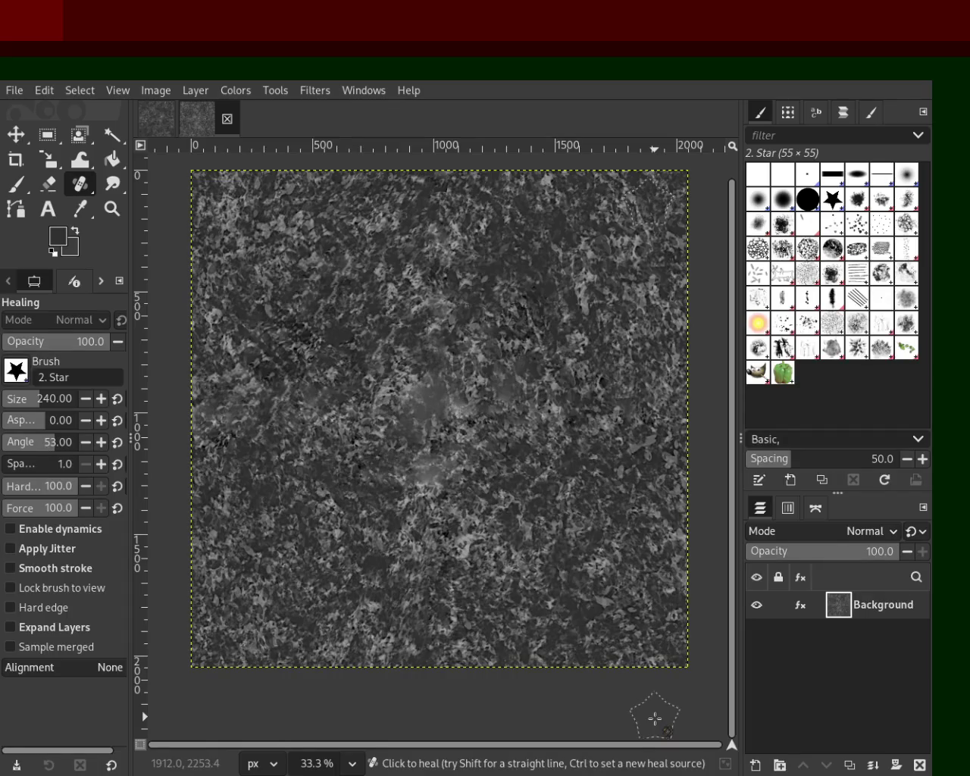
pyautogui.hotkey('ctrl', 'z')
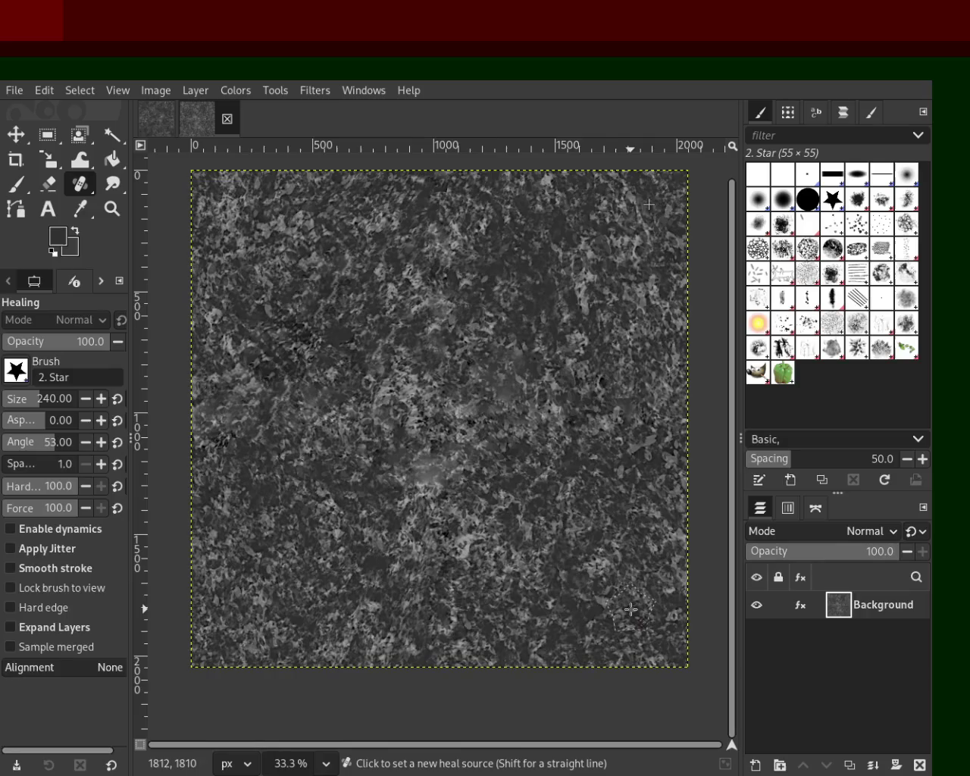
pyautogui.keyDown('ctrl'); pyautogui.click(632, 610); pyautogui.keyUp('ctrl')
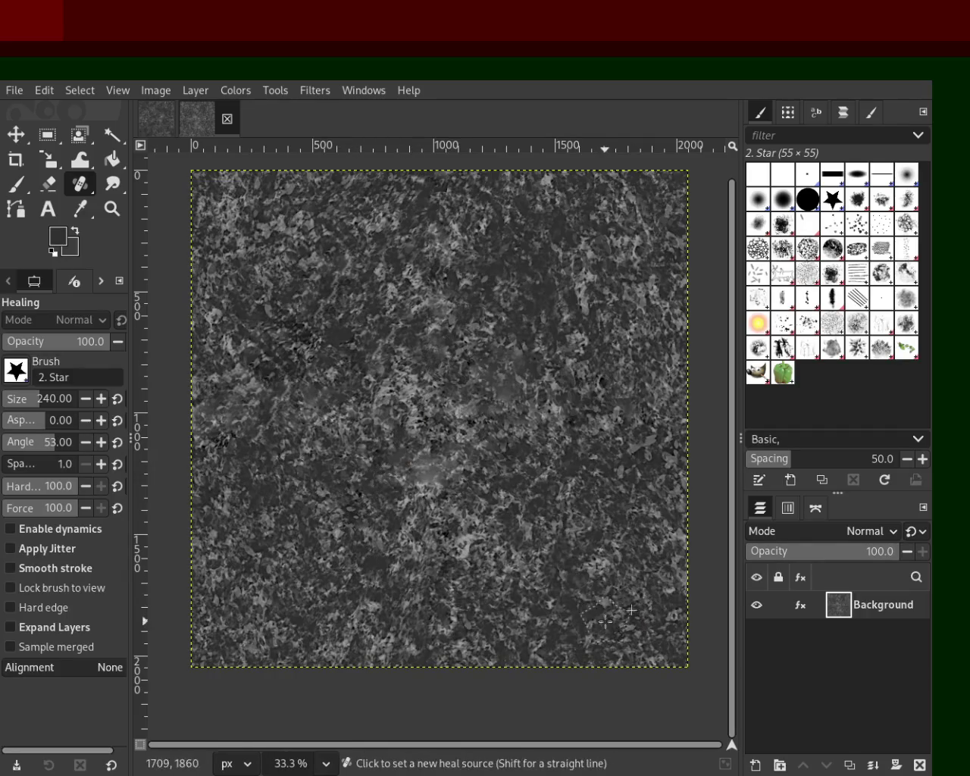
pyautogui.keyDown('shift'); pyautogui.click(483, 347); pyautogui.keyUp('shift')
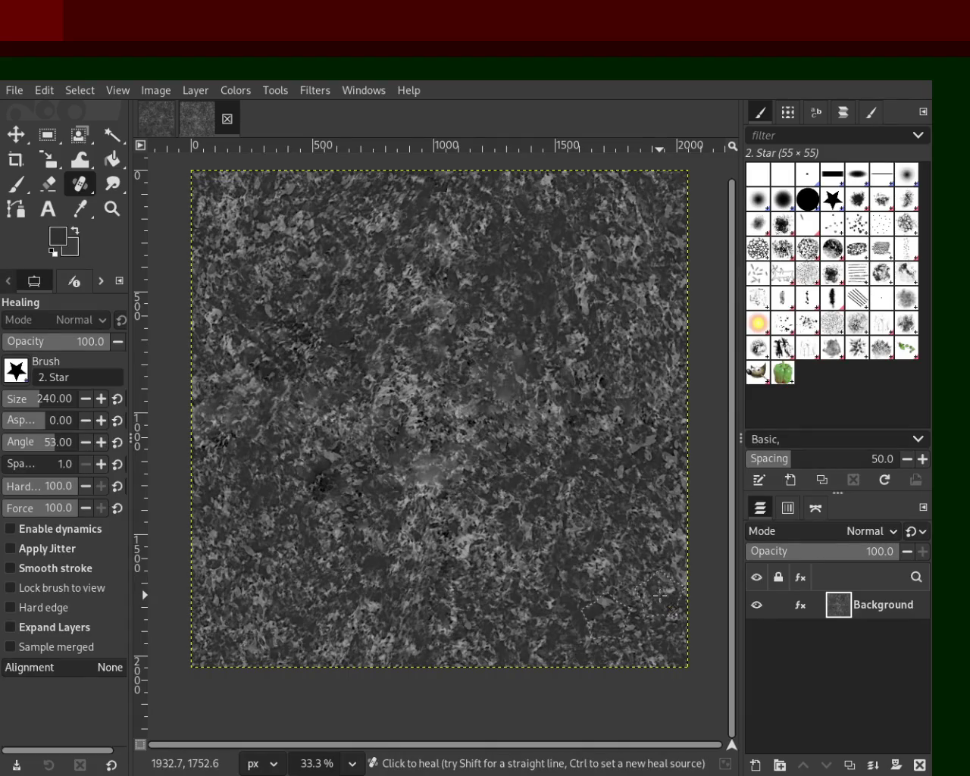
pyautogui.hotkey('ctrl', 'z')
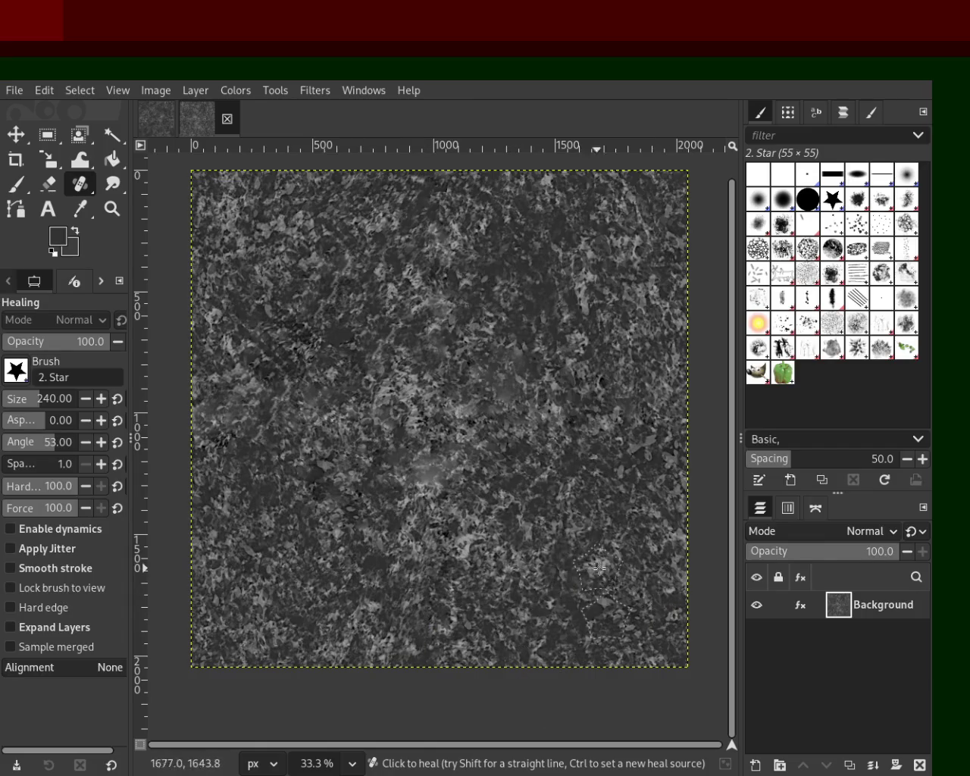
pyautogui.hotkey('ctrl', 's')
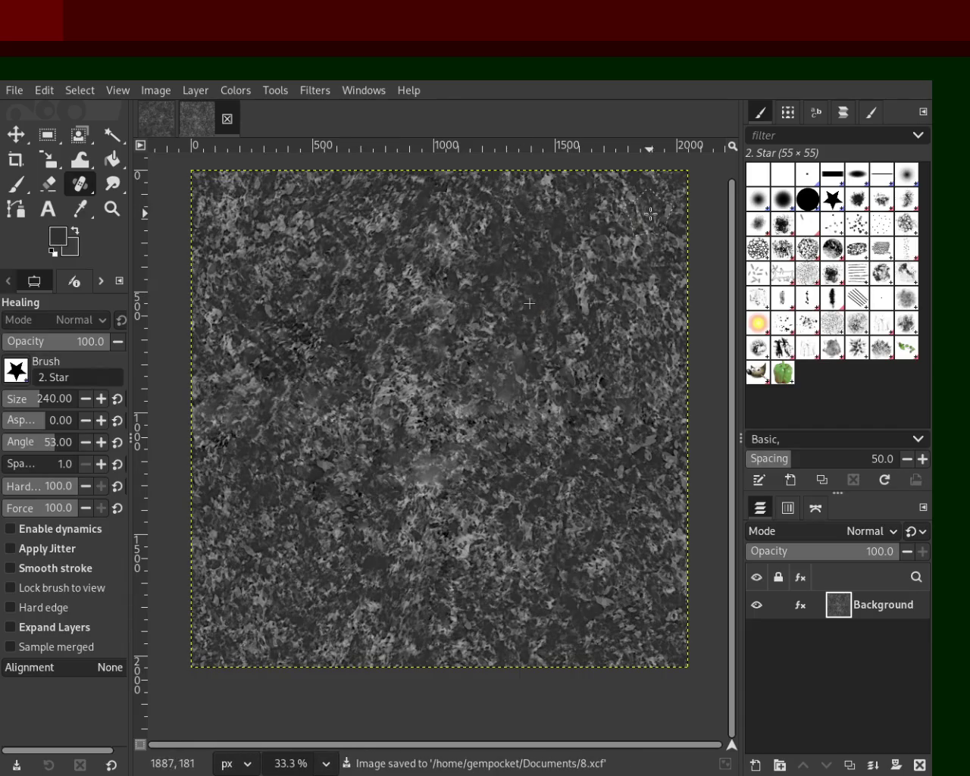
# Heal a straight vertical strip from the upper centre down through the middle of the texture.
pyautogui.keyDown('ctrl'); pyautogui.click(531, 233); pyautogui.keyUp('ctrl')
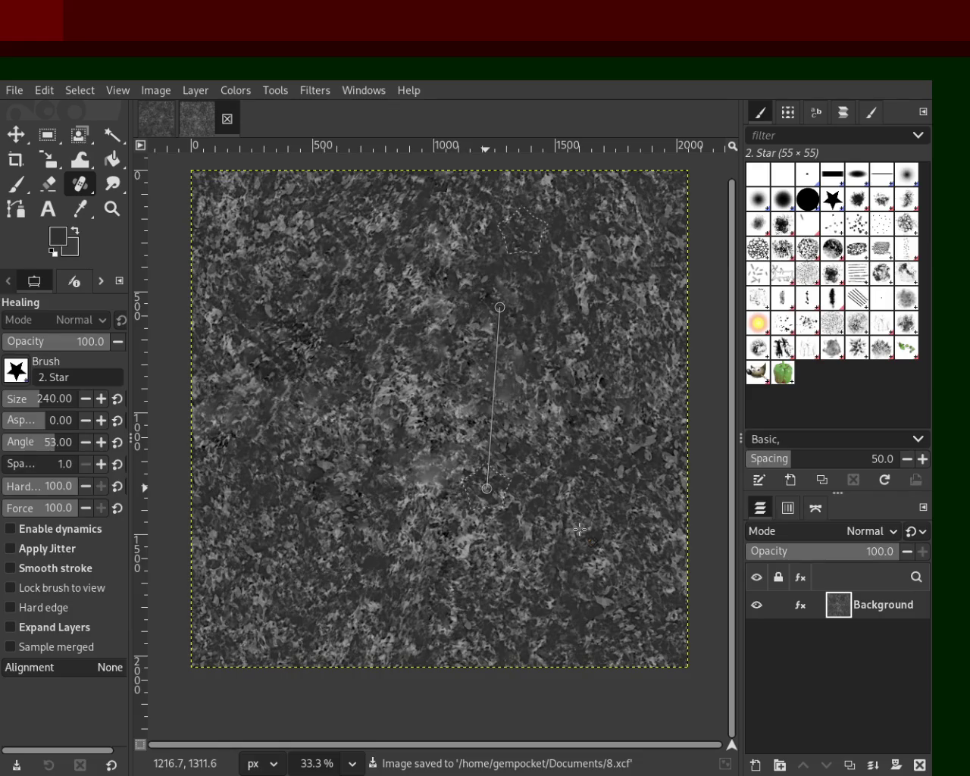
pyautogui.keyDown('shift'); pyautogui.click(486, 489); pyautogui.keyUp('shift')
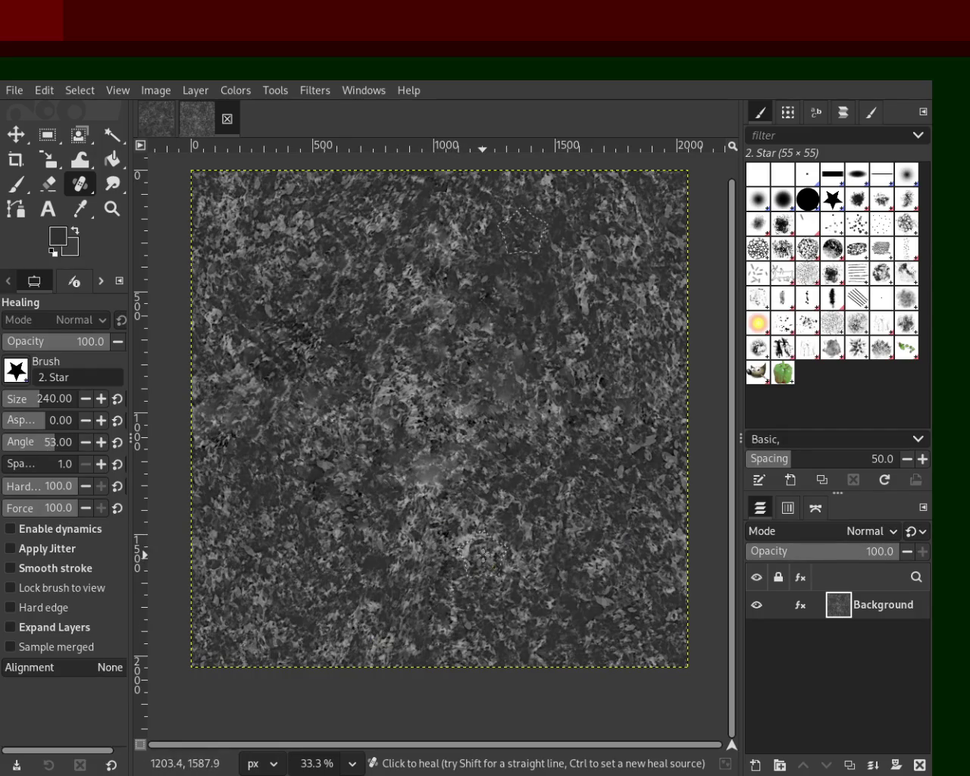
# Toggle the layer's Sharpen (Unsharp Mask) effect off and on to compare the leaf texture.
pyautogui.click(801, 606)
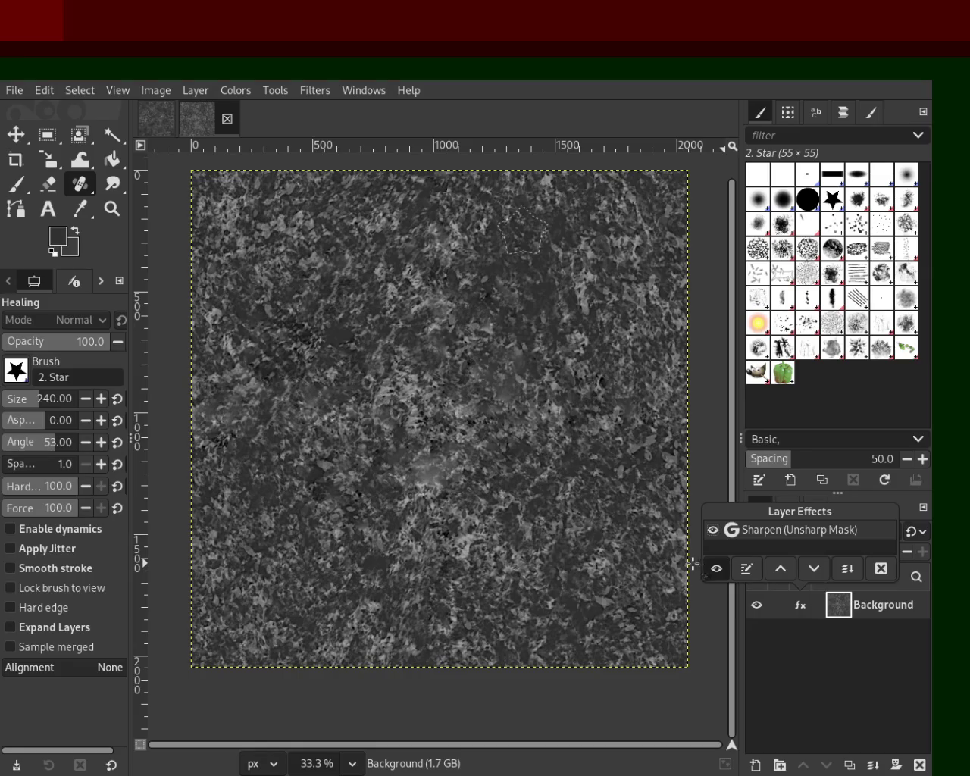
pyautogui.click(724, 575)
pyautogui.click(724, 575)
pyautogui.click(887, 571)
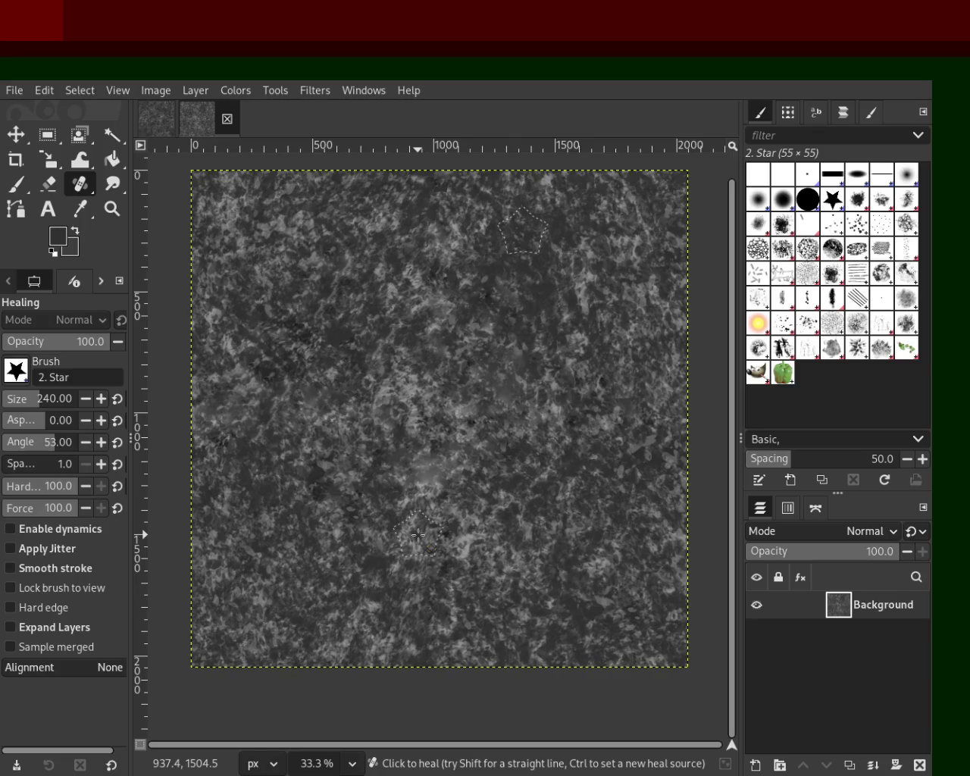
# Compare the unsharpened and sharpened texture, keep the sharpening, and save as 8.xcf.
pyautogui.hotkey('ctrl', 'z')
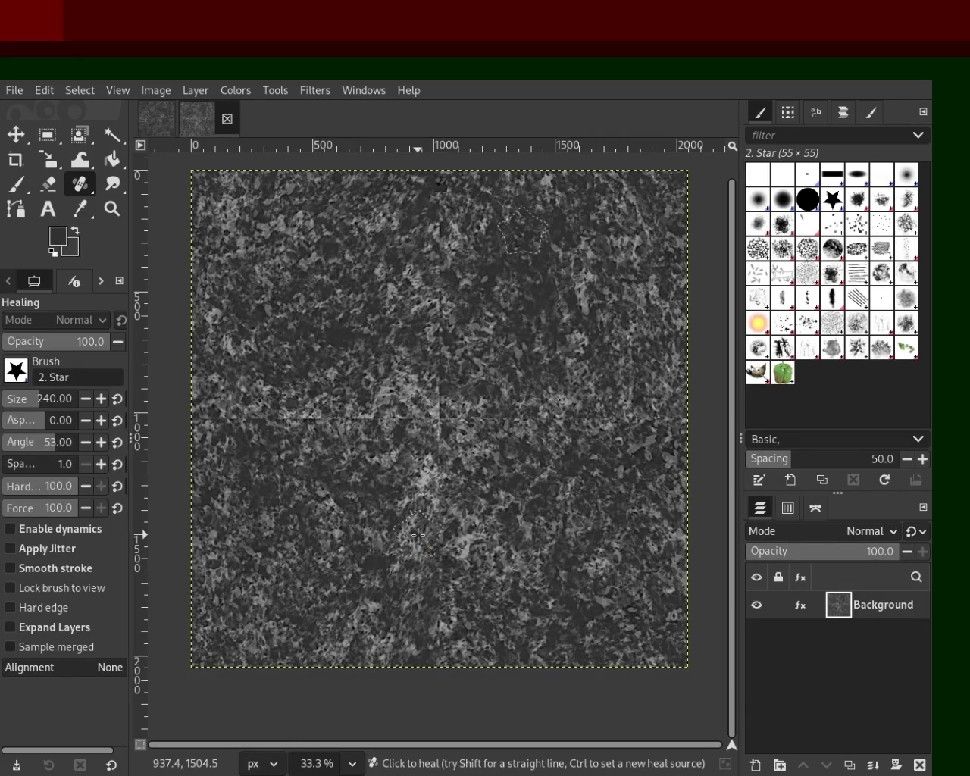
pyautogui.hotkey('ctrl', 'z')
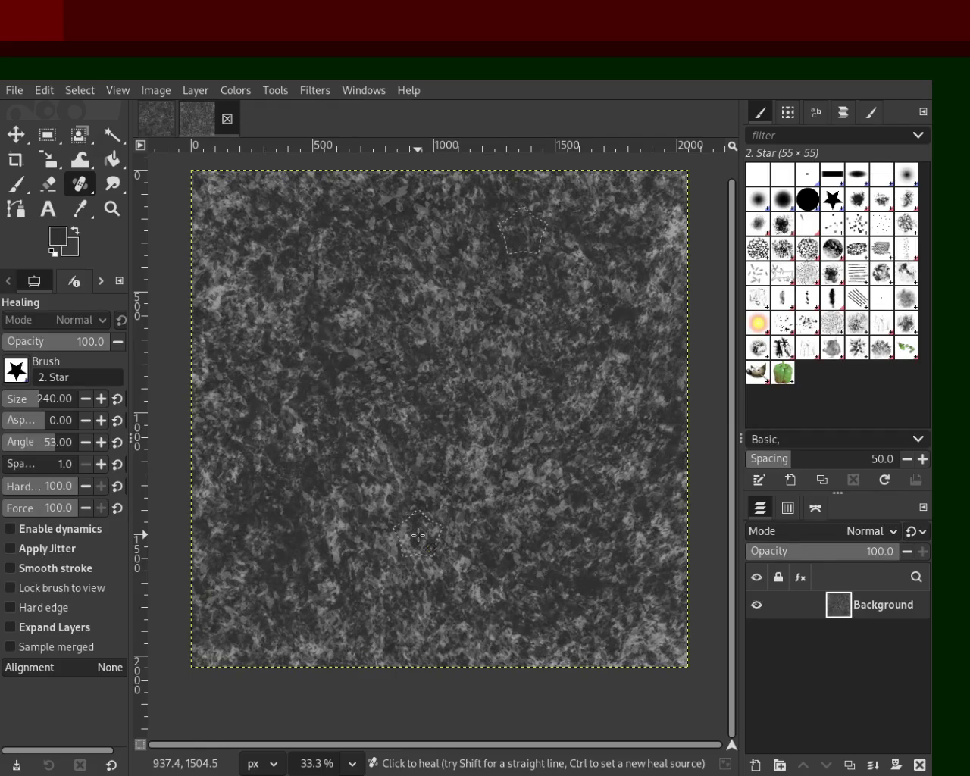
pyautogui.hotkey('ctrl', 'y')
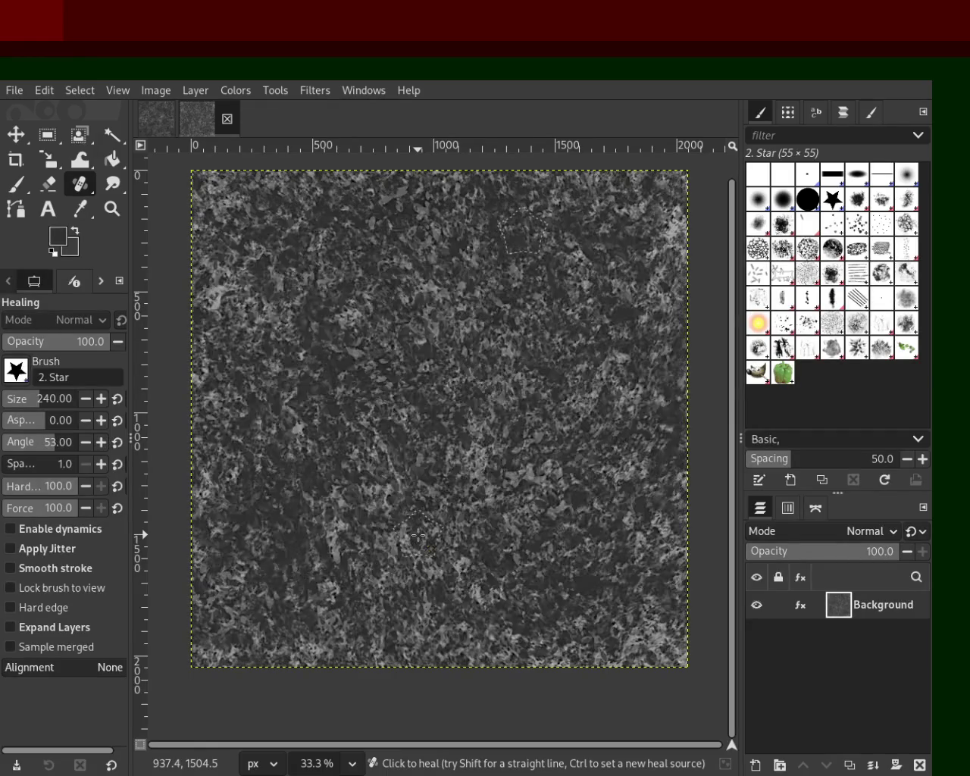
pyautogui.hotkey('ctrl', 's')
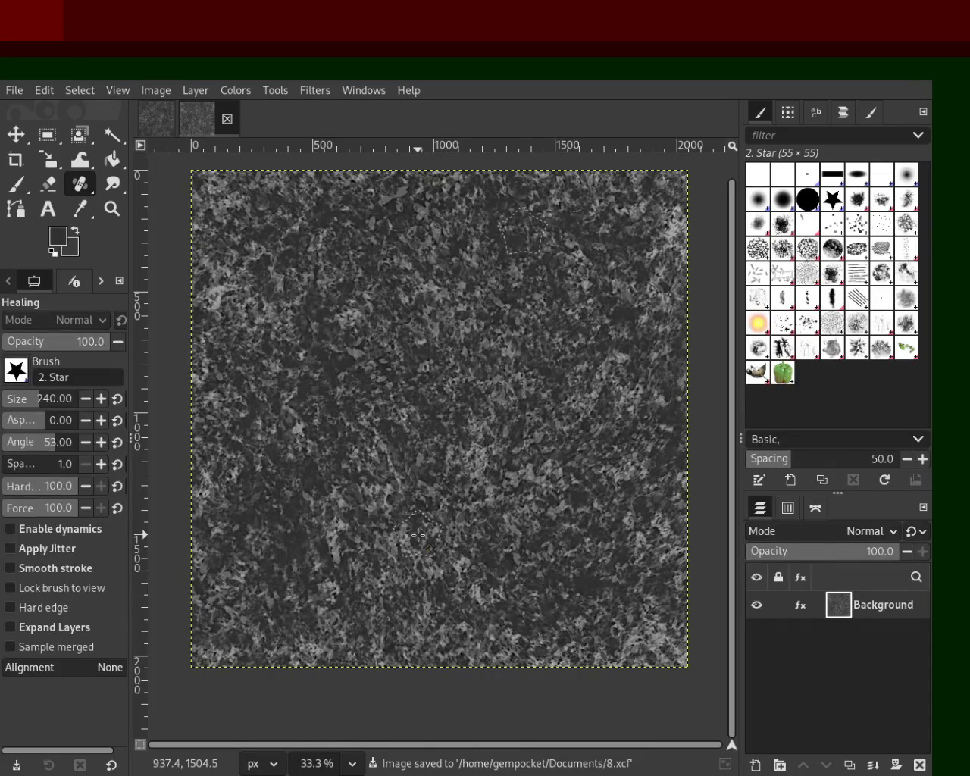
pyautogui.click(113, 209)
pyautogui.click(480, 430)
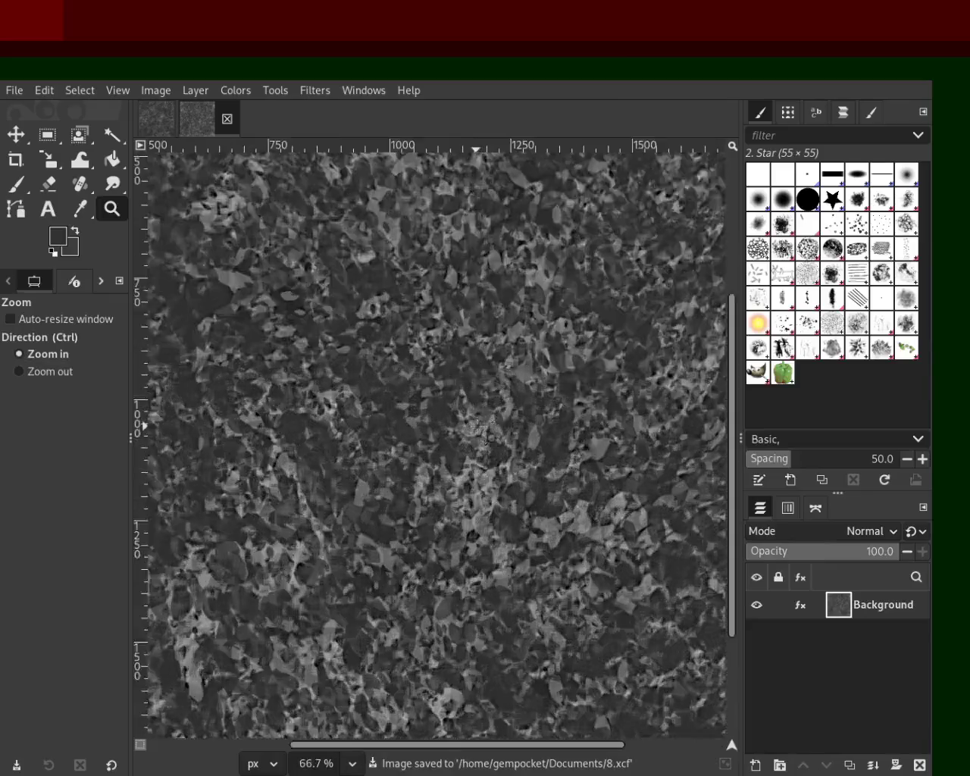
pyautogui.click(479, 430)
pyautogui.click(479, 430)
pyautogui.keyDown('ctrl'); pyautogui.click(479, 430); pyautogui.keyUp('ctrl')
pyautogui.keyDown('ctrl'); pyautogui.click(479, 430); pyautogui.keyUp('ctrl')
pyautogui.keyDown('ctrl'); pyautogui.click(480, 430); pyautogui.keyUp('ctrl')
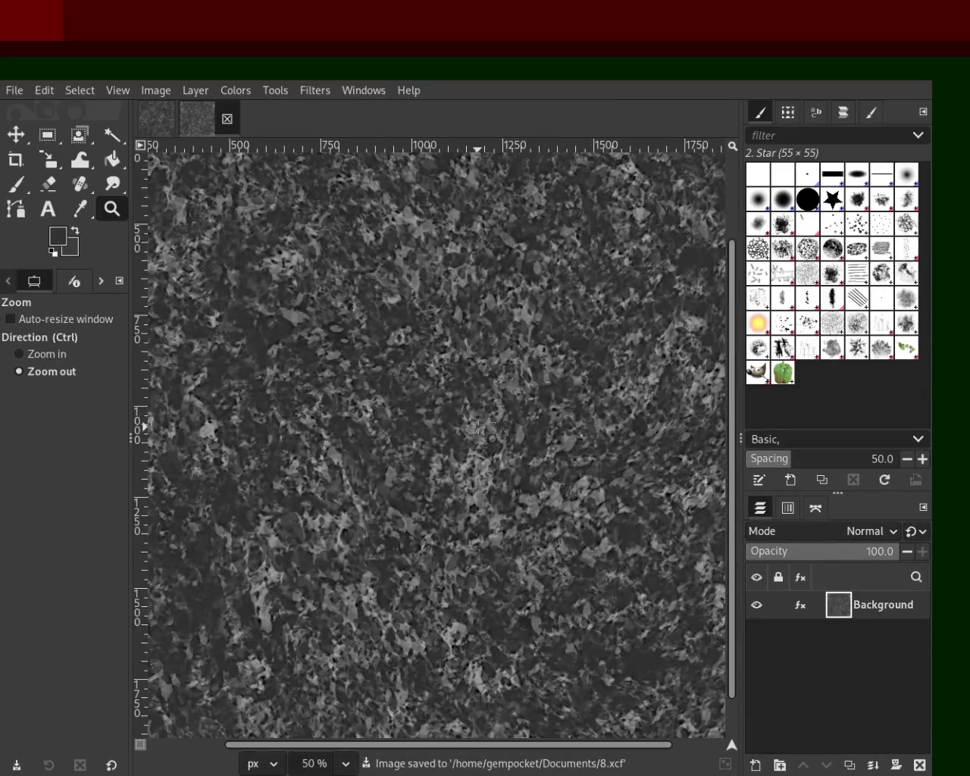
pyautogui.keyDown('ctrl'); pyautogui.click(479, 430); pyautogui.keyUp('ctrl')
pyautogui.click(476, 424)
pyautogui.keyDown('ctrl'); pyautogui.click(464, 398); pyautogui.keyUp('ctrl')
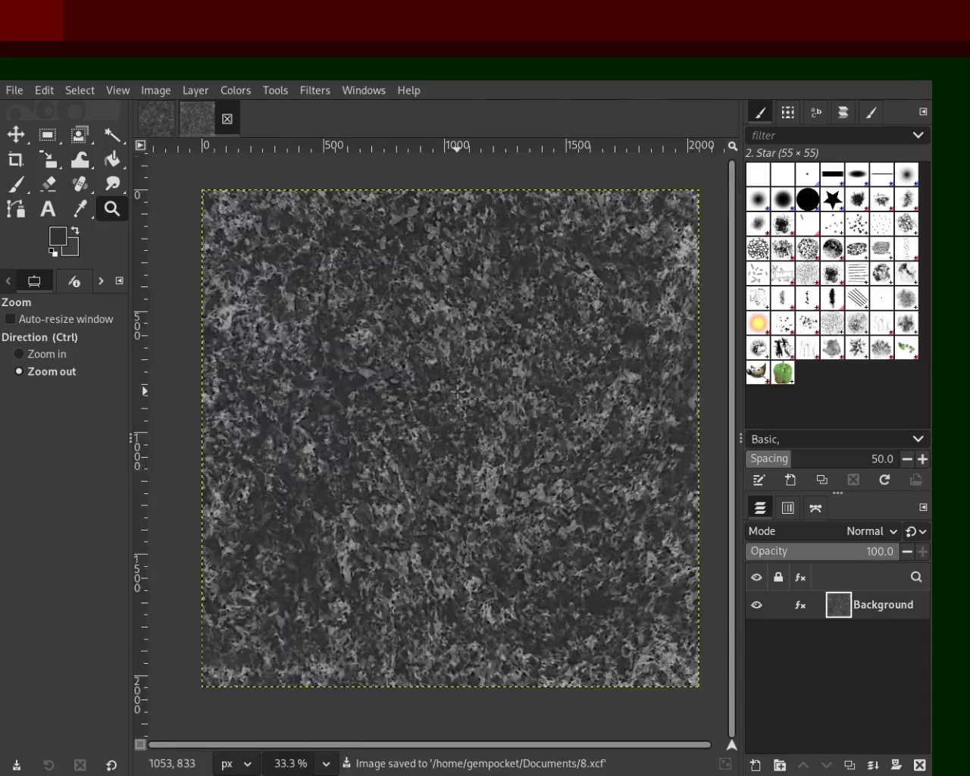
pyautogui.keyDown('ctrl'); pyautogui.click(470, 417); pyautogui.keyUp('ctrl')
pyautogui.click(483, 438)
pyautogui.keyDown('ctrl'); pyautogui.click(483, 438); pyautogui.keyUp('ctrl')
pyautogui.click(482, 439)
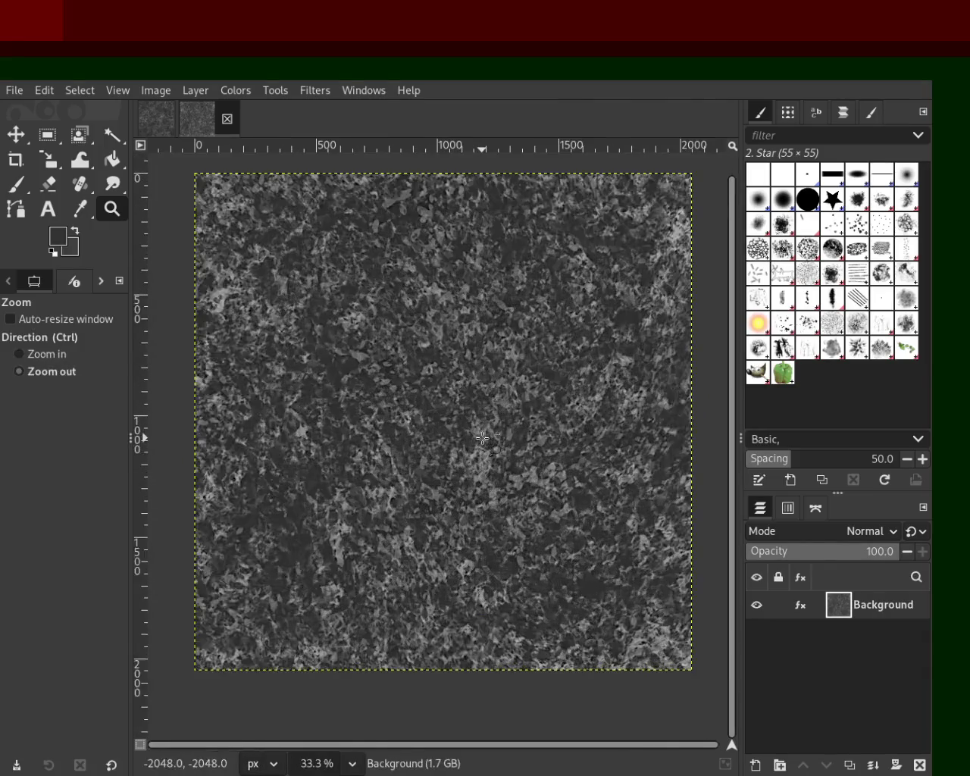
pyautogui.click(483, 438)
pyautogui.keyDown('ctrl'); pyautogui.click(483, 438); pyautogui.keyUp('ctrl')
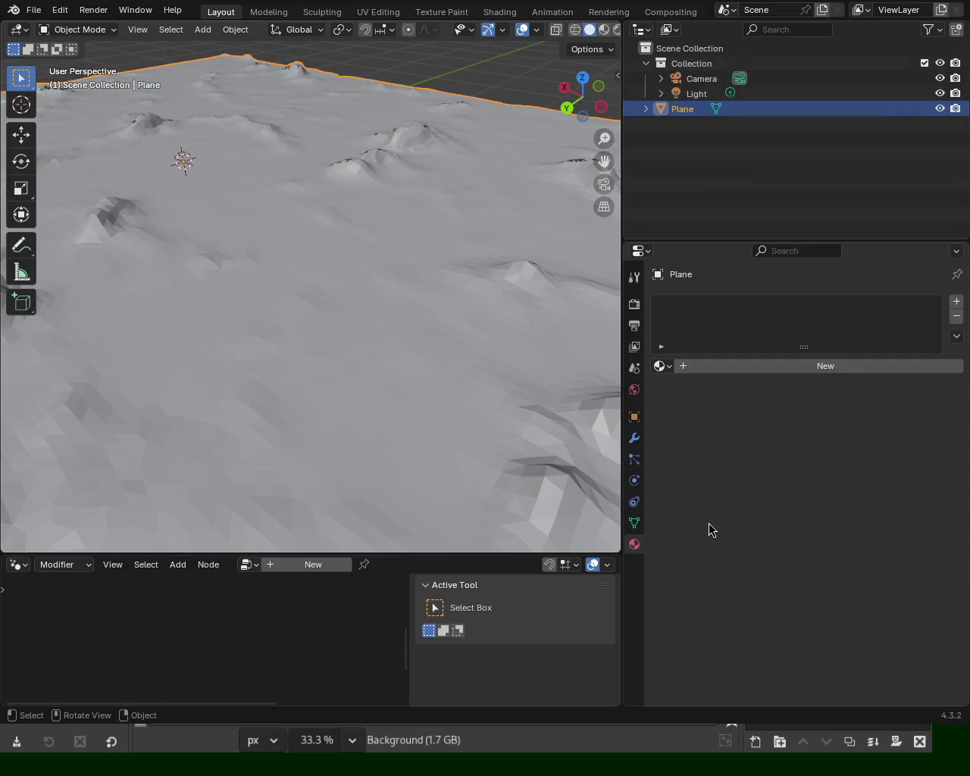
pyautogui.moveTo(466, 455)
pyautogui.mouseDown()
pyautogui.moveTo(353, 236)
pyautogui.moveTo(195, 223)
pyautogui.moveTo(427, 237)
pyautogui.moveTo(422, 256)
pyautogui.moveTo(266, 223)
pyautogui.moveTo(189, 220)
pyautogui.moveTo(218, 132)
pyautogui.moveTo(317, 206)
pyautogui.moveTo(271, 222)
pyautogui.moveTo(378, 216)
pyautogui.moveTo(354, 195)
pyautogui.moveTo(273, 203)
pyautogui.moveTo(247, 229)
pyautogui.moveTo(392, 260)
pyautogui.moveTo(485, 242)
pyautogui.moveTo(499, 225)
pyautogui.moveTo(436, 232)
pyautogui.moveTo(418, 298)
pyautogui.moveTo(377, 349)
pyautogui.moveTo(426, 428)
pyautogui.moveTo(298, 394)
pyautogui.moveTo(189, 331)
pyautogui.moveTo(309, 311)
pyautogui.mouseUp()
pyautogui.moveTo(364, 326); pyautogui.dragTo(367, 324)
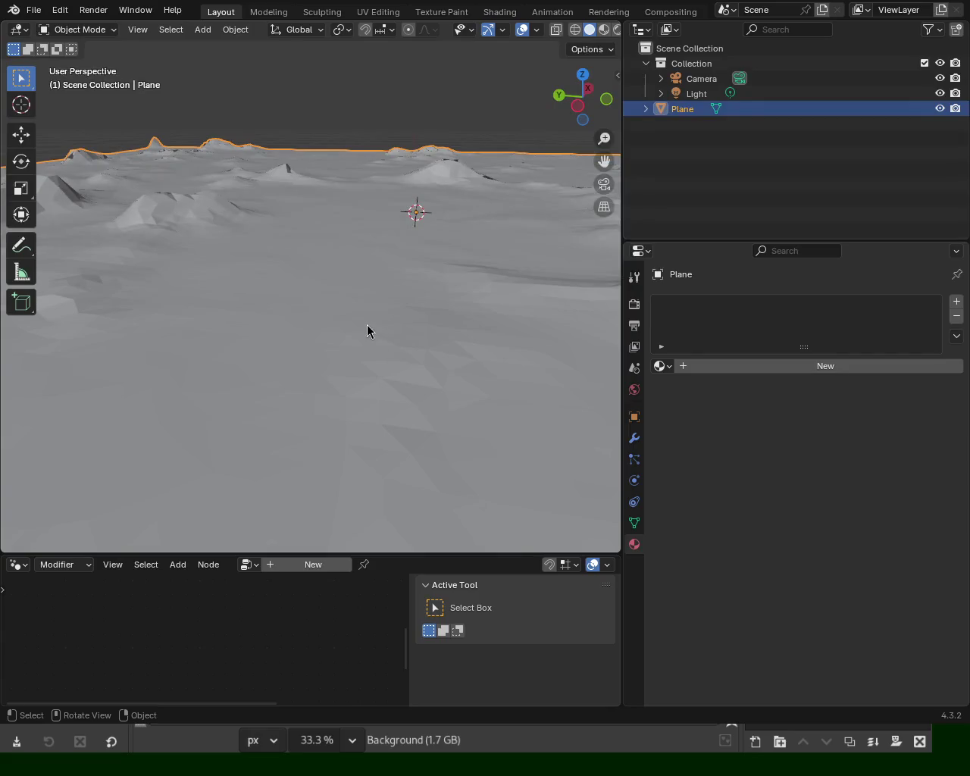
pyautogui.moveTo(290, 146); pyautogui.dragTo(950, 92)
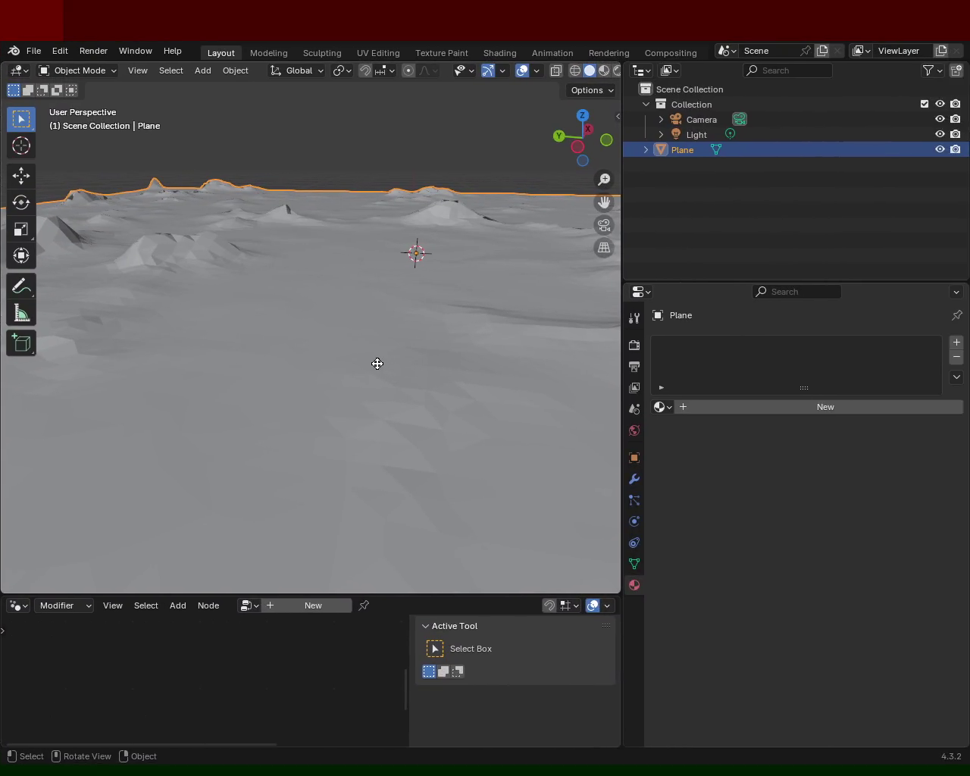
pyautogui.moveTo(448, 457)
pyautogui.mouseDown()
pyautogui.moveTo(383, 250)
pyautogui.moveTo(396, 372)
pyautogui.moveTo(581, 381)
pyautogui.moveTo(507, 382)
pyautogui.moveTo(337, 280)
pyautogui.moveTo(346, 348)
pyautogui.moveTo(217, 356)
pyautogui.moveTo(299, 371)
pyautogui.moveTo(388, 314)
pyautogui.moveTo(333, 341)
pyautogui.moveTo(398, 416)
pyautogui.moveTo(388, 321)
pyautogui.moveTo(357, 327)
pyautogui.moveTo(409, 335)
pyautogui.mouseUp()
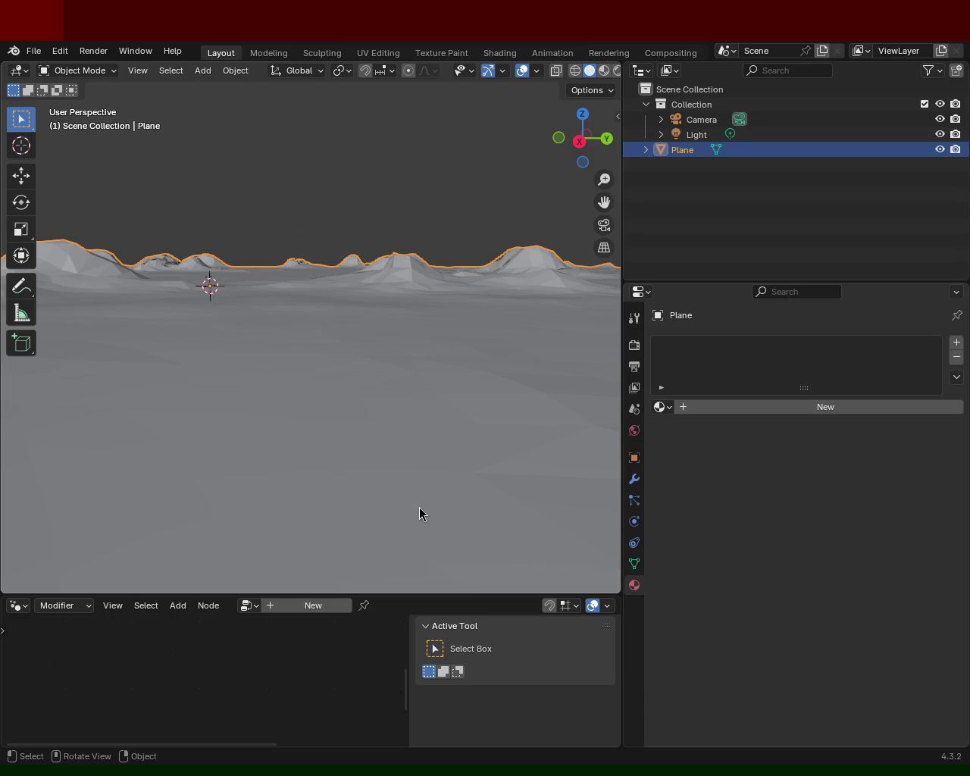
pyautogui.moveTo(340, 336)
pyautogui.mouseDown()
pyautogui.moveTo(366, 399)
pyautogui.moveTo(256, 386)
pyautogui.moveTo(345, 364)
pyautogui.mouseUp()
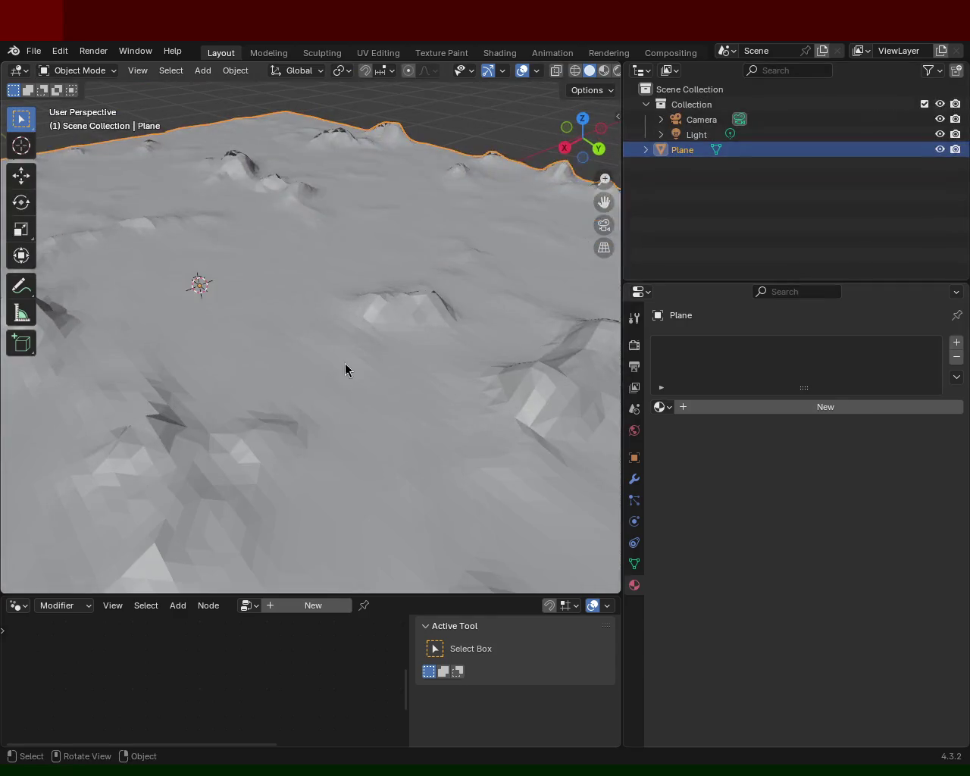
pyautogui.moveTo(266, 274)
pyautogui.mouseDown()
pyautogui.moveTo(345, 256)
pyautogui.moveTo(273, 277)
pyautogui.moveTo(312, 244)
pyautogui.mouseUp()
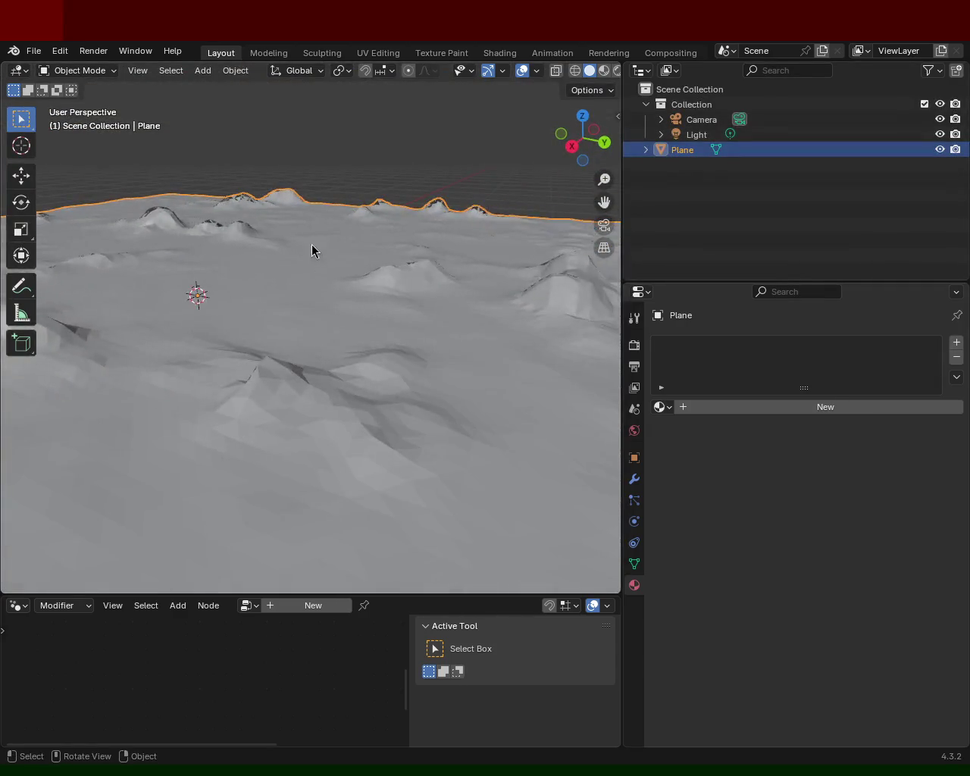
pyautogui.hotkey('alt', 'Tab')
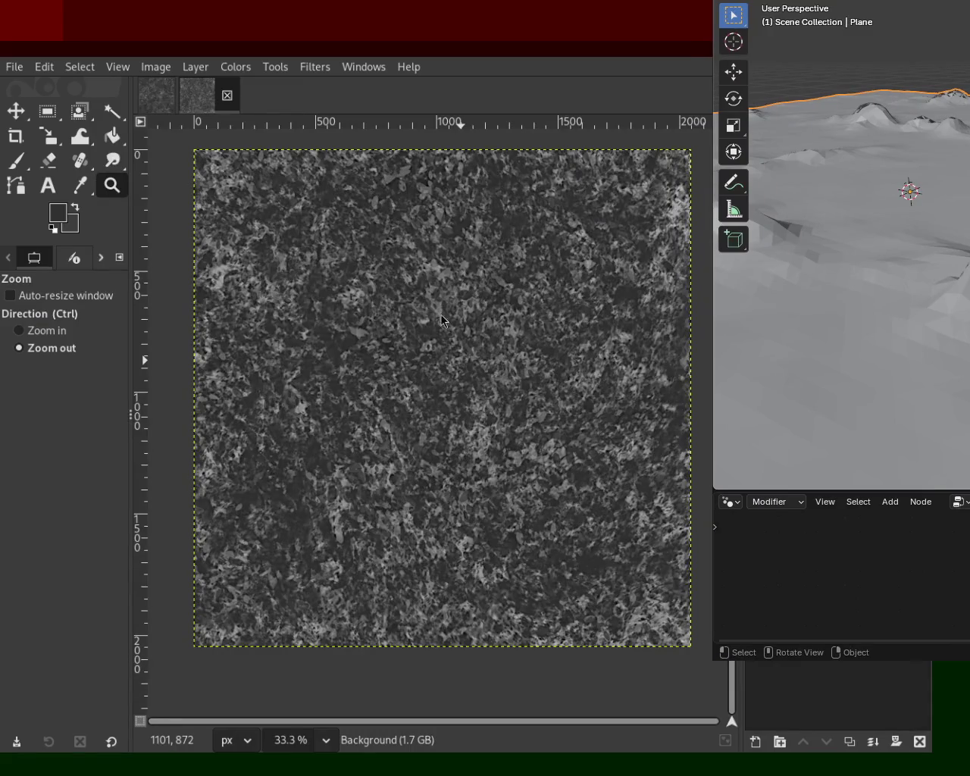
pyautogui.moveTo(442, 321)
pyautogui.mouseDown()
pyautogui.moveTo(6, 303)
pyautogui.moveTo(173, 306)
pyautogui.mouseUp()
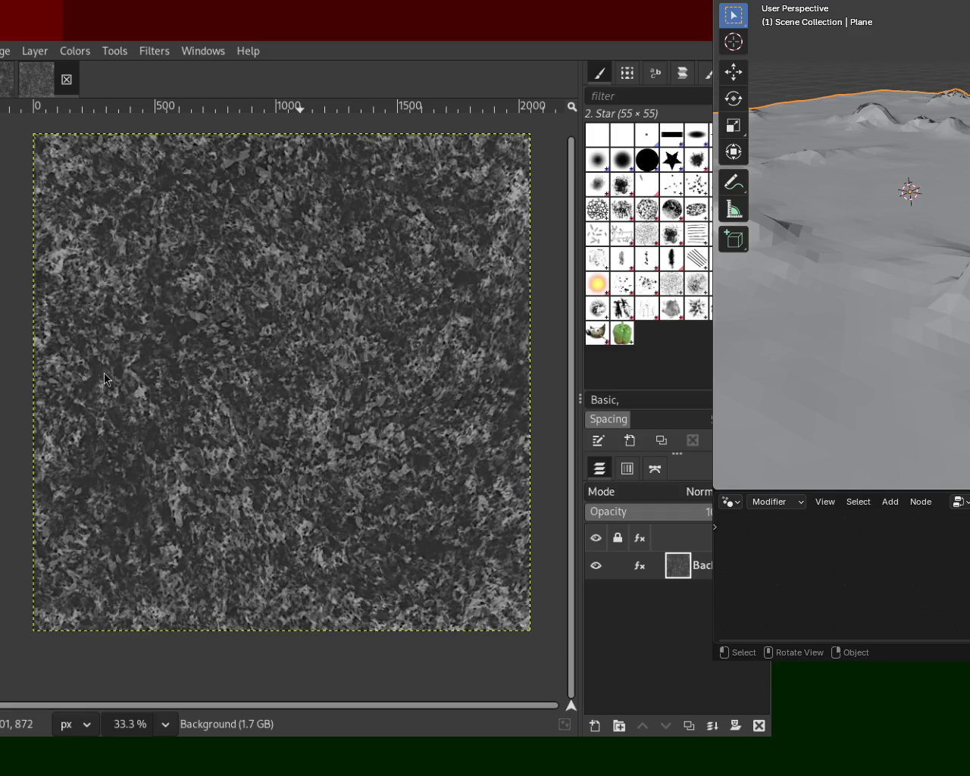
pyautogui.moveTo(504, 356)
pyautogui.mouseDown()
pyautogui.moveTo(528, 368)
pyautogui.moveTo(362, 413)
pyautogui.moveTo(299, 414)
pyautogui.mouseUp()
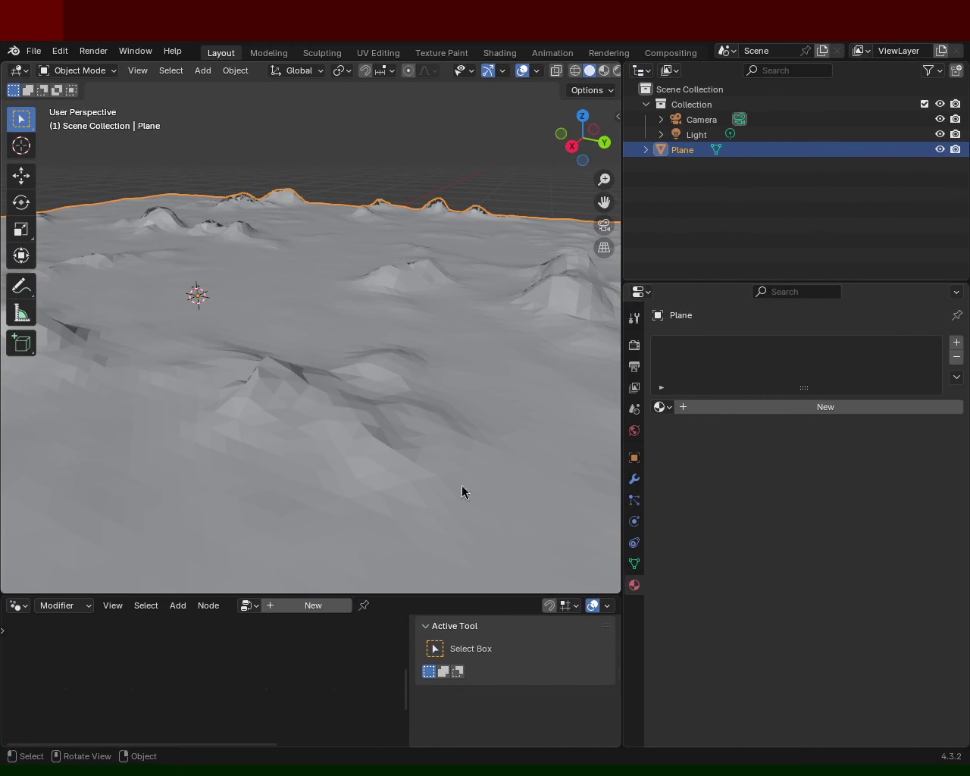